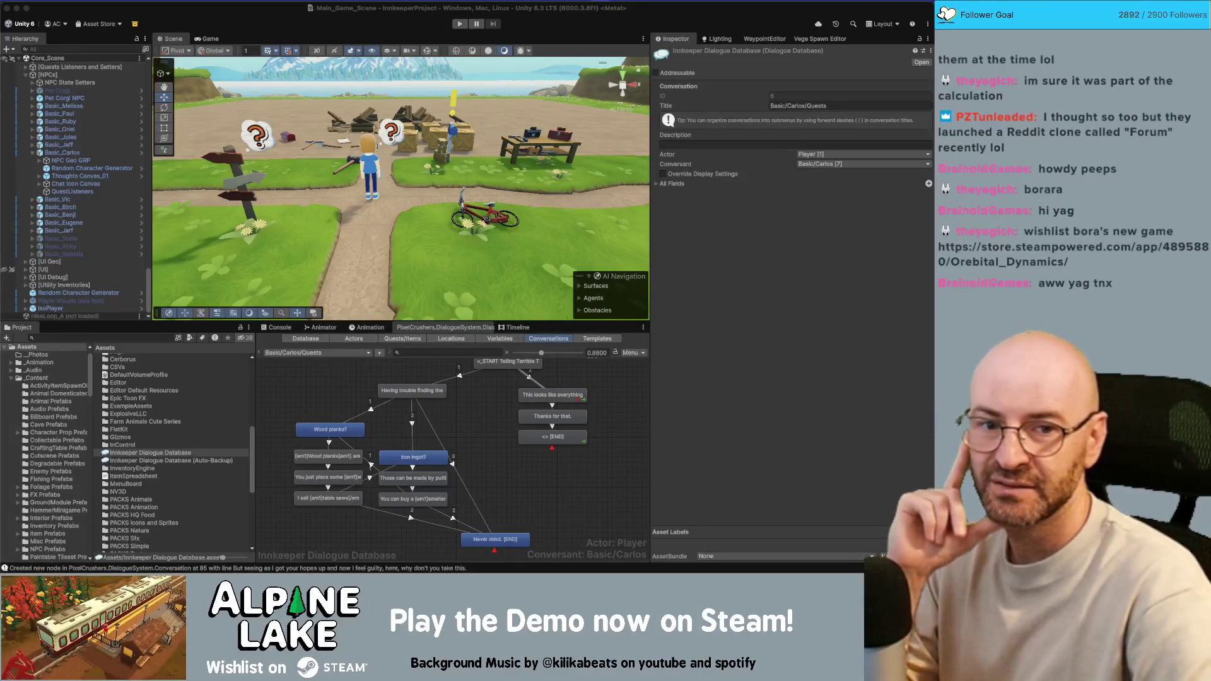
# Switch from Unity to the browser showing the Orebital Dynamics Steam store page.
pyautogui.press('super+Tab')
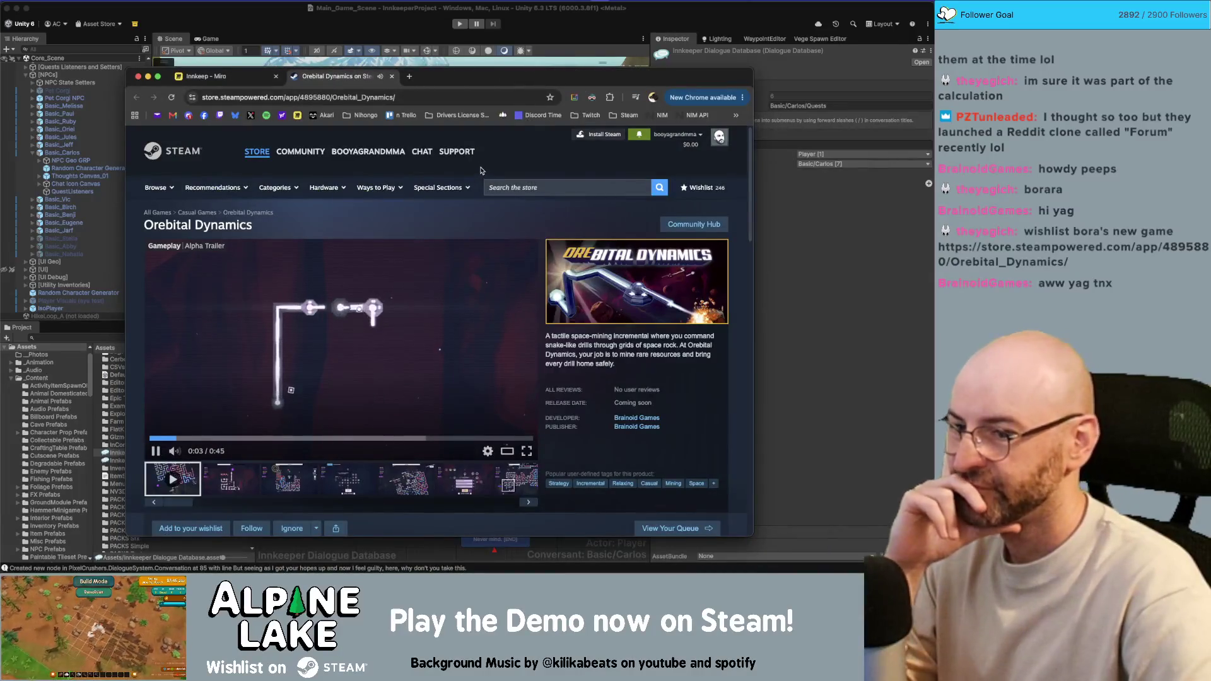
# Wishlist and follow Orebital Dynamics, and pause its trailer.
pyautogui.click(191, 529)
pyautogui.click(256, 529)
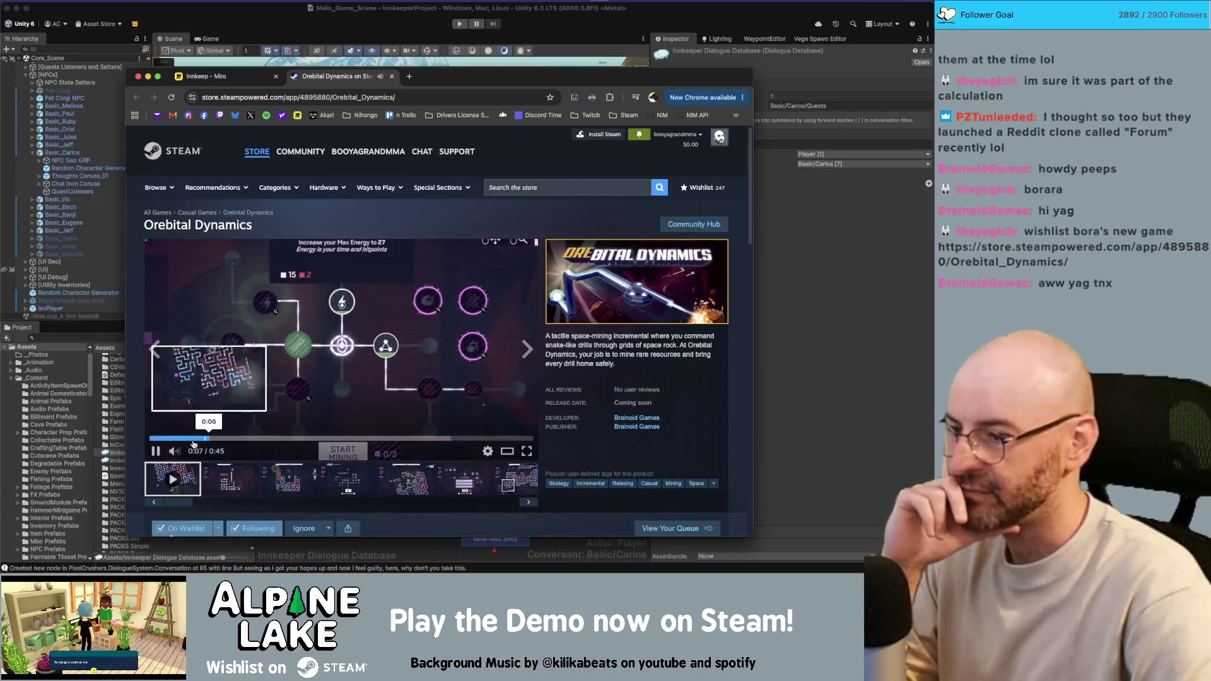
pyautogui.click(232, 427)
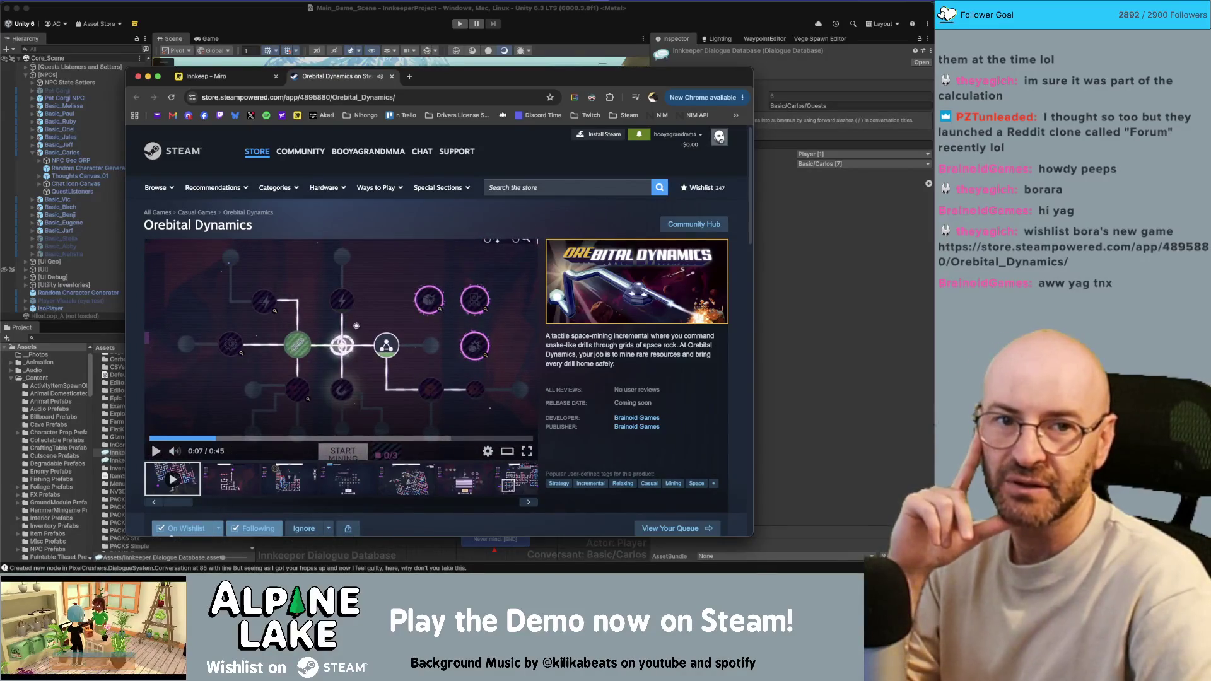
pyautogui.press('super+Tab')
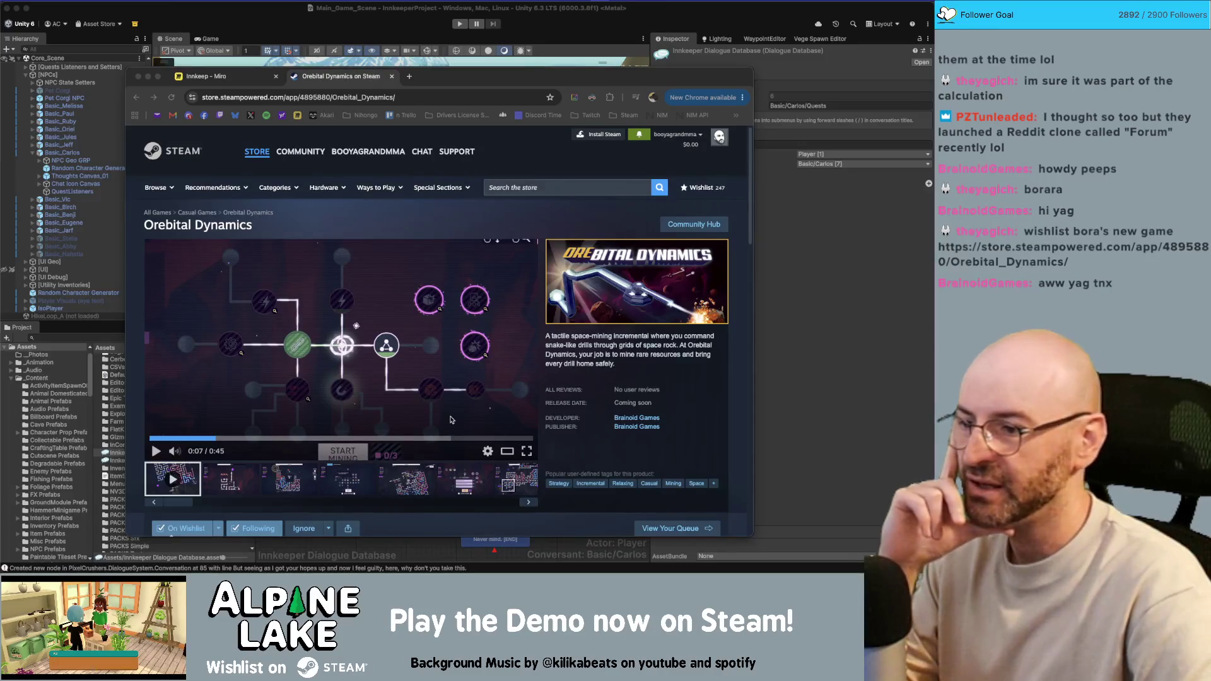
# Replay the trailer from the start at a lower volume, then return to the Unity editor.
pyautogui.click(152, 438)
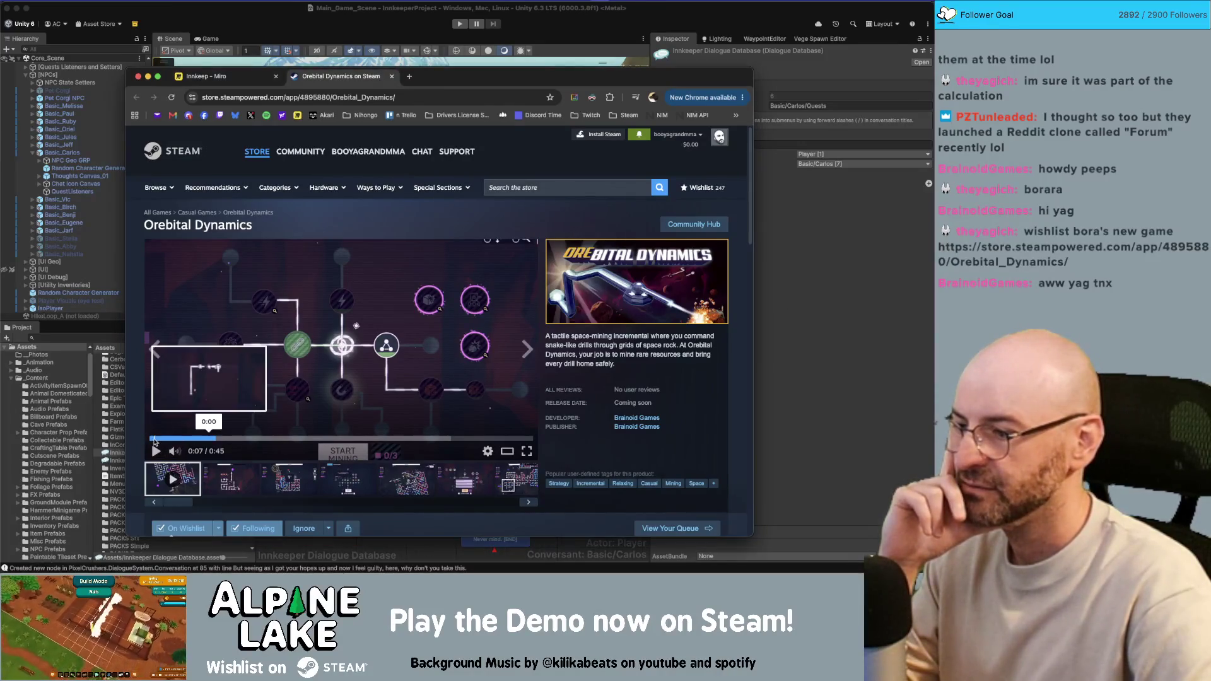
pyautogui.click(155, 450)
pyautogui.moveTo(175, 451)
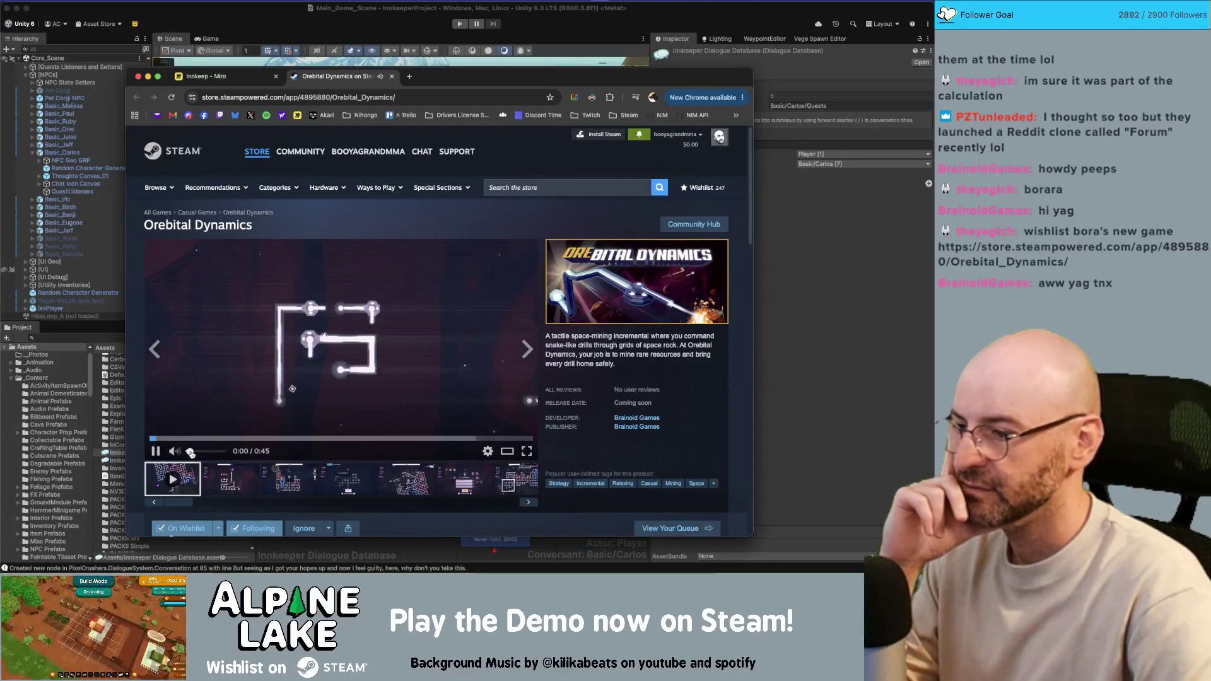
pyautogui.moveTo(201, 453); pyautogui.dragTo(216, 453)
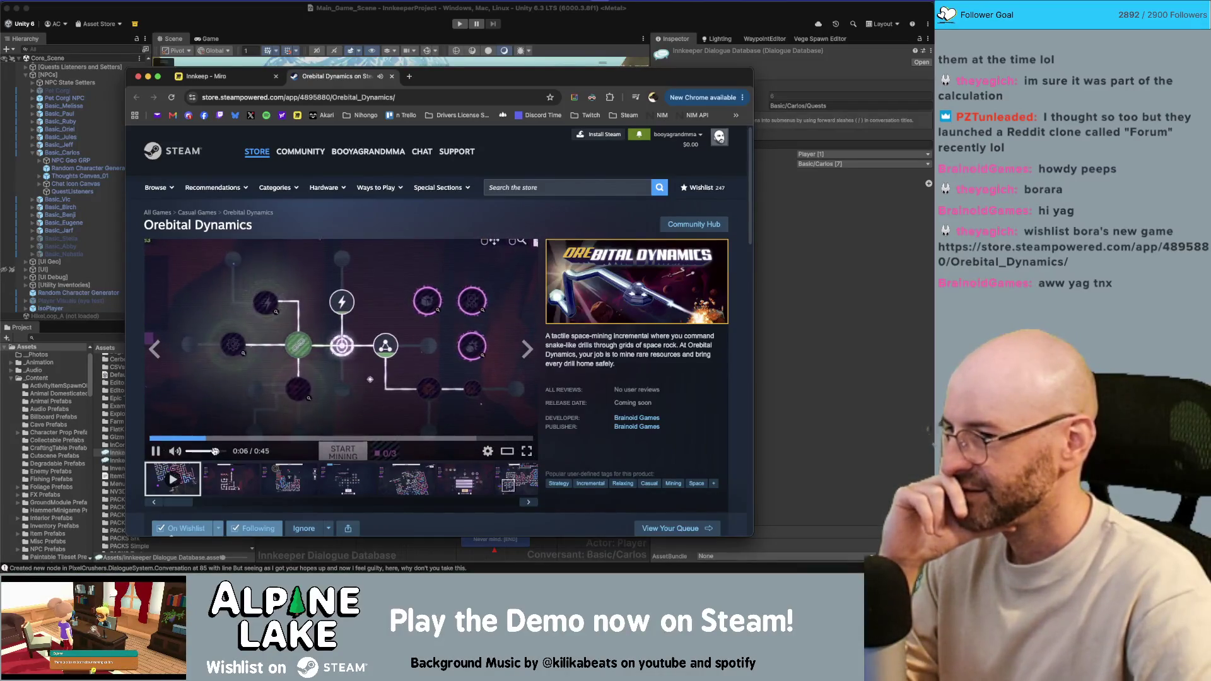
pyautogui.moveTo(215, 451); pyautogui.dragTo(207, 452)
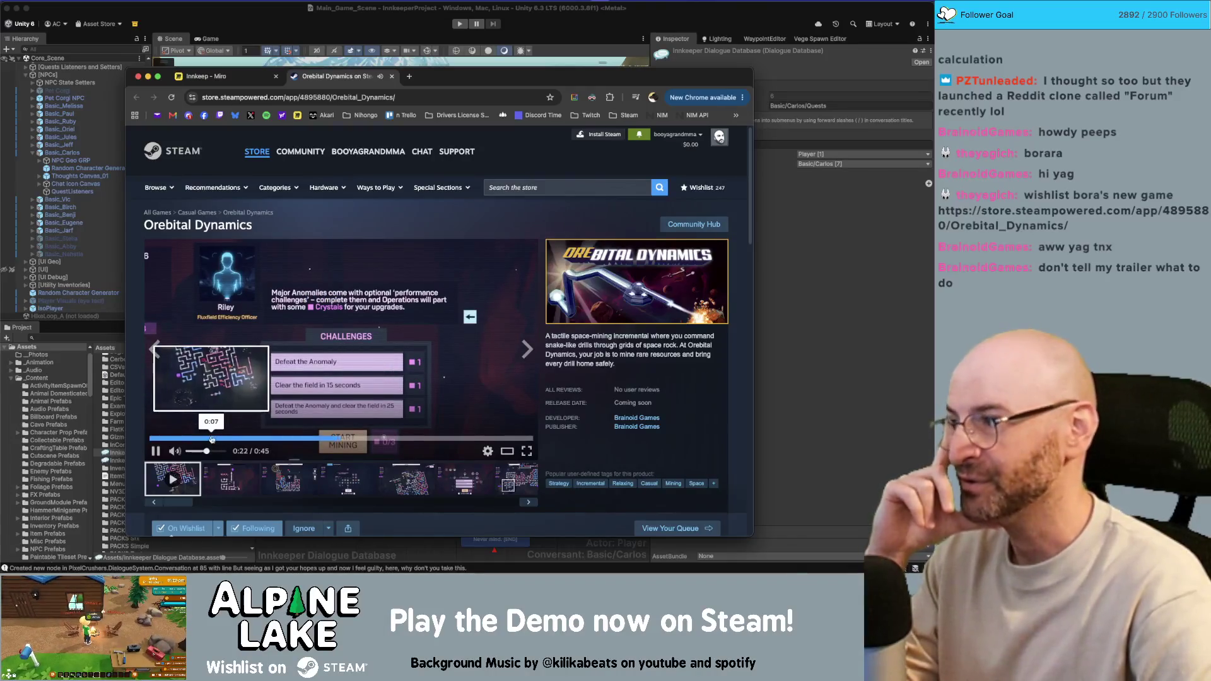
pyautogui.click(198, 451)
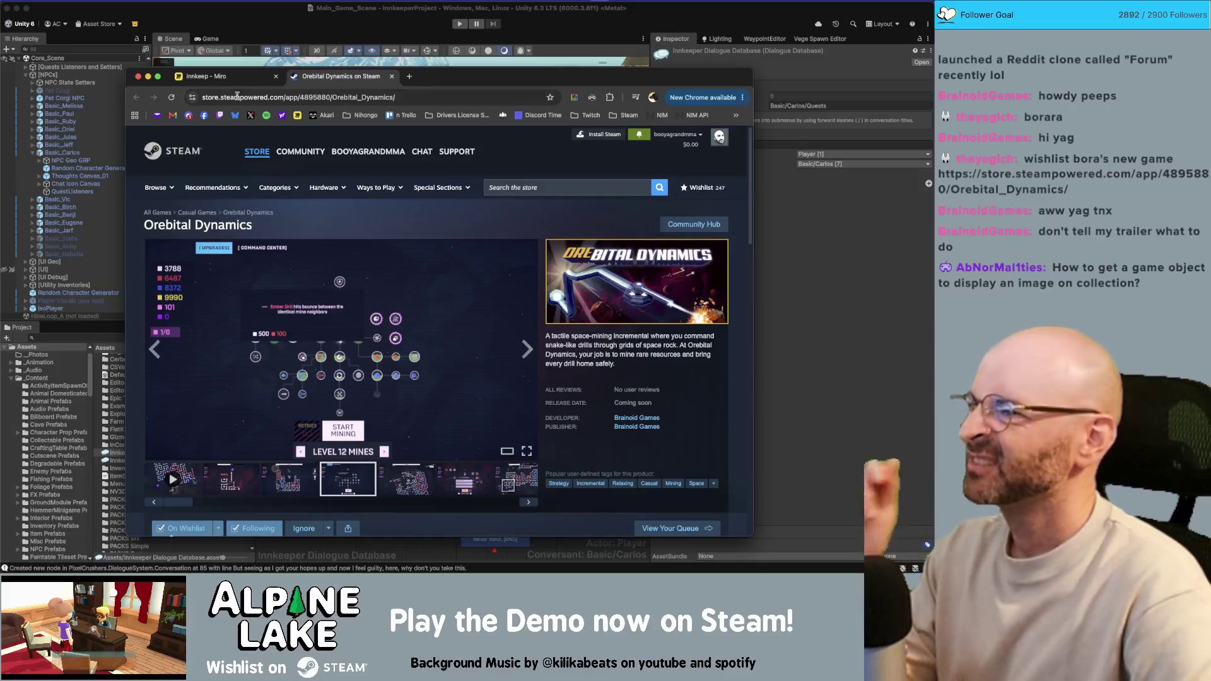
pyautogui.press('super+Tab')
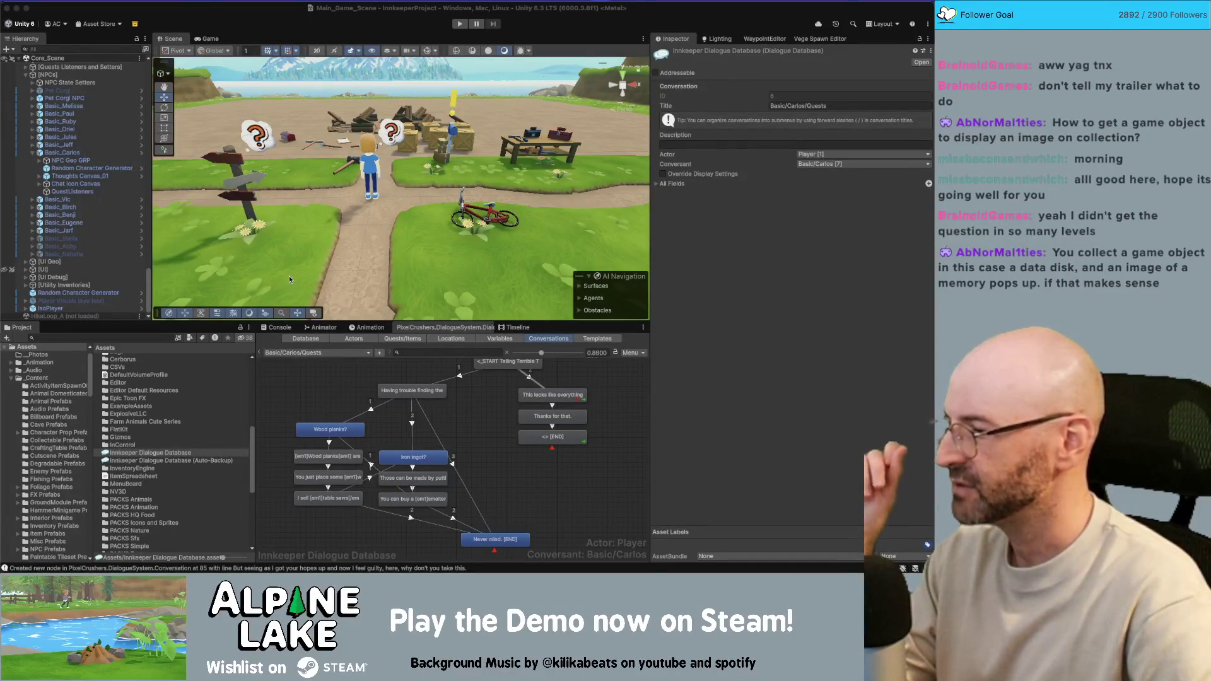
pyautogui.click(183, 10)
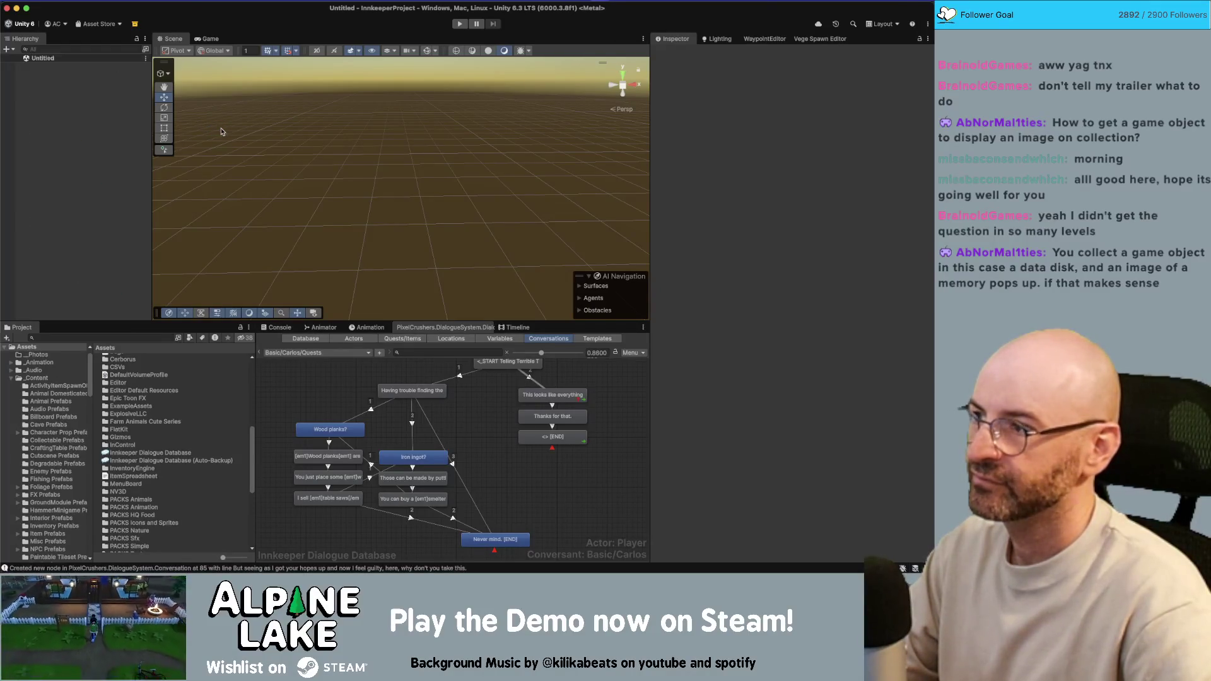
# Search the project for 'main game scene' and load Main_Game_Scene additively into the Hierarchy.
pyautogui.rightClick(107, 122)
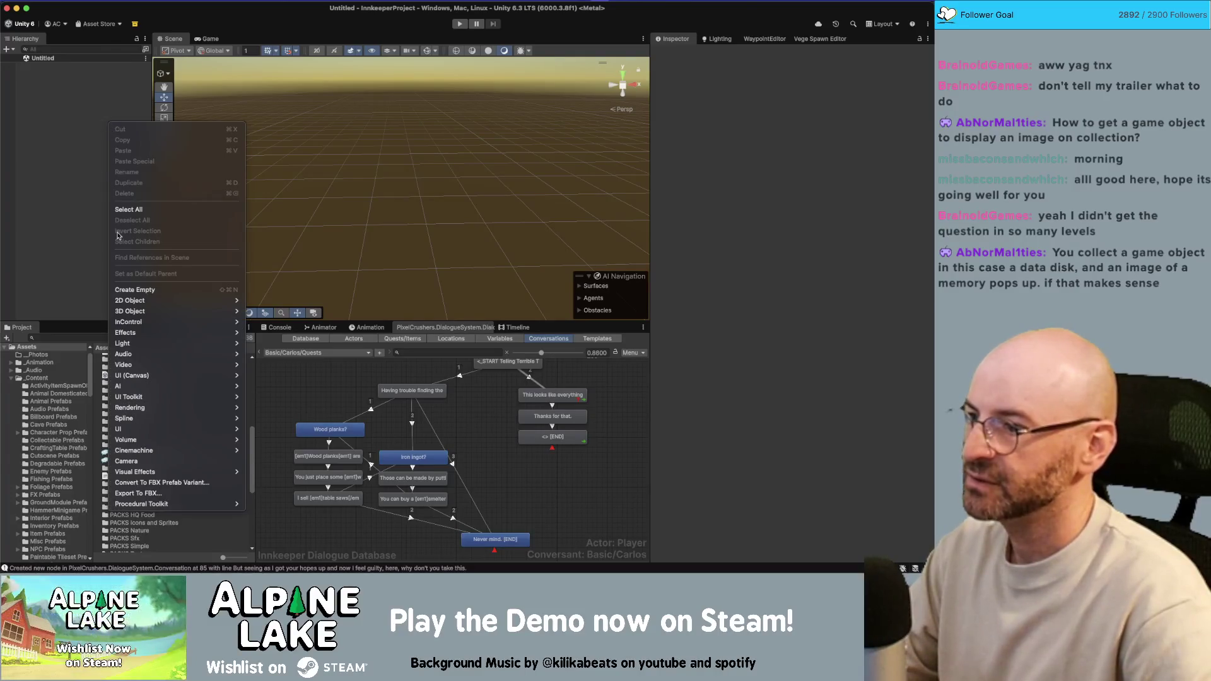
pyautogui.click(46, 101)
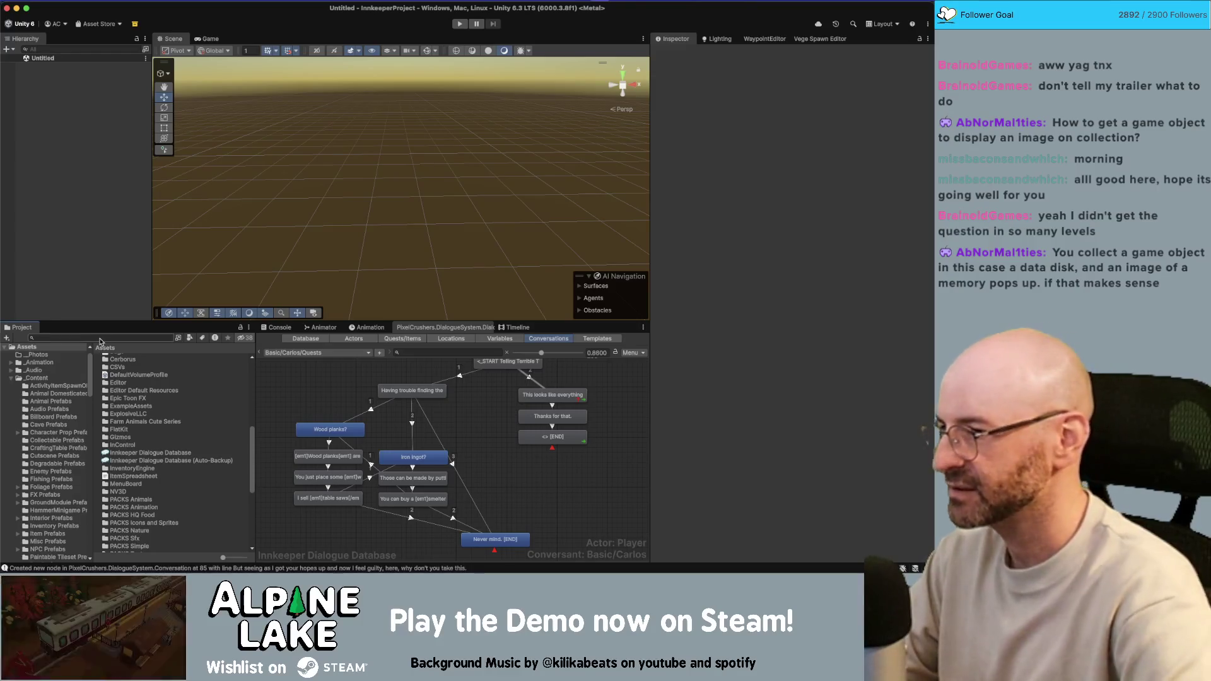
pyautogui.click(98, 338)
pyautogui.write('main game scene')
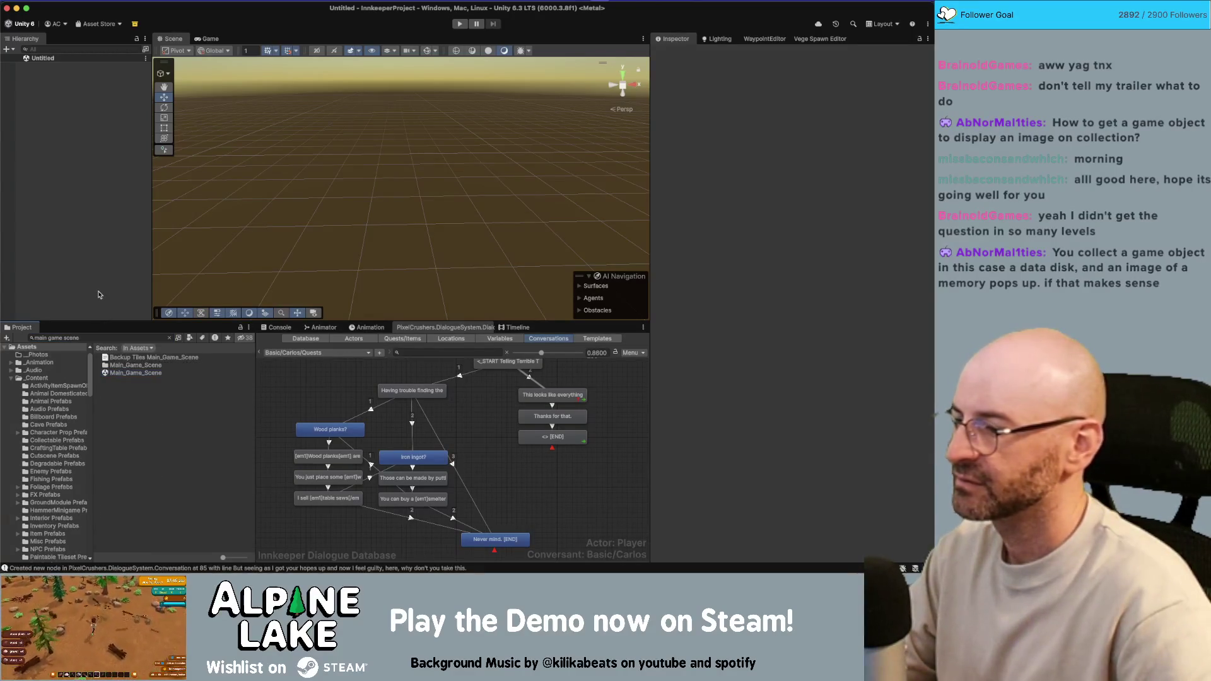
pyautogui.moveTo(101, 297); pyautogui.dragTo(102, 296)
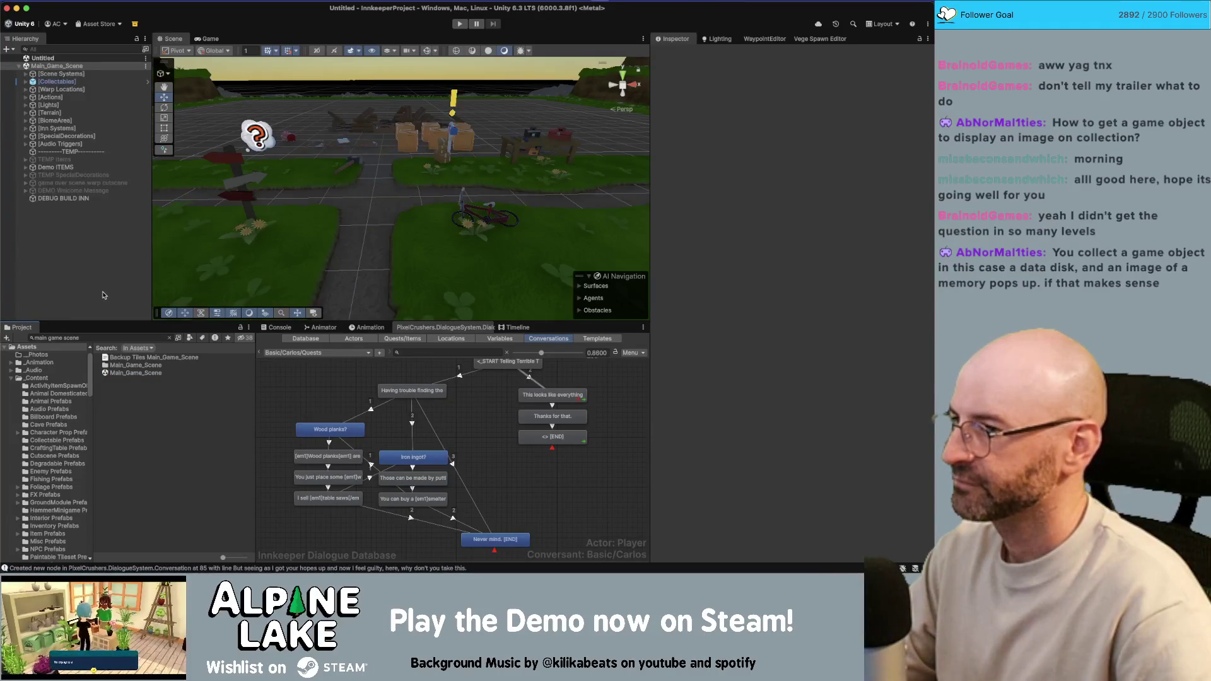
# Search for 'core scene' and add Core_Scene to the Hierarchy as well.
pyautogui.click(138, 336)
pyautogui.write('core s')
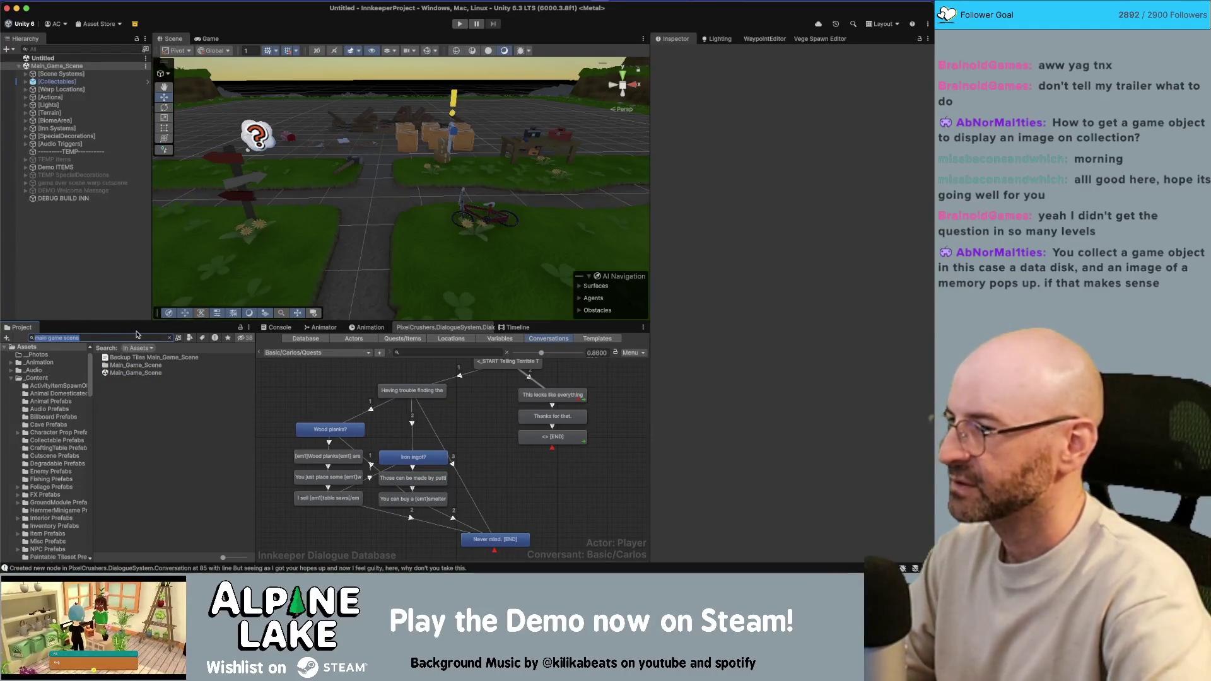
pyautogui.write('cene')
pyautogui.press('Down')
pyautogui.click(109, 296)
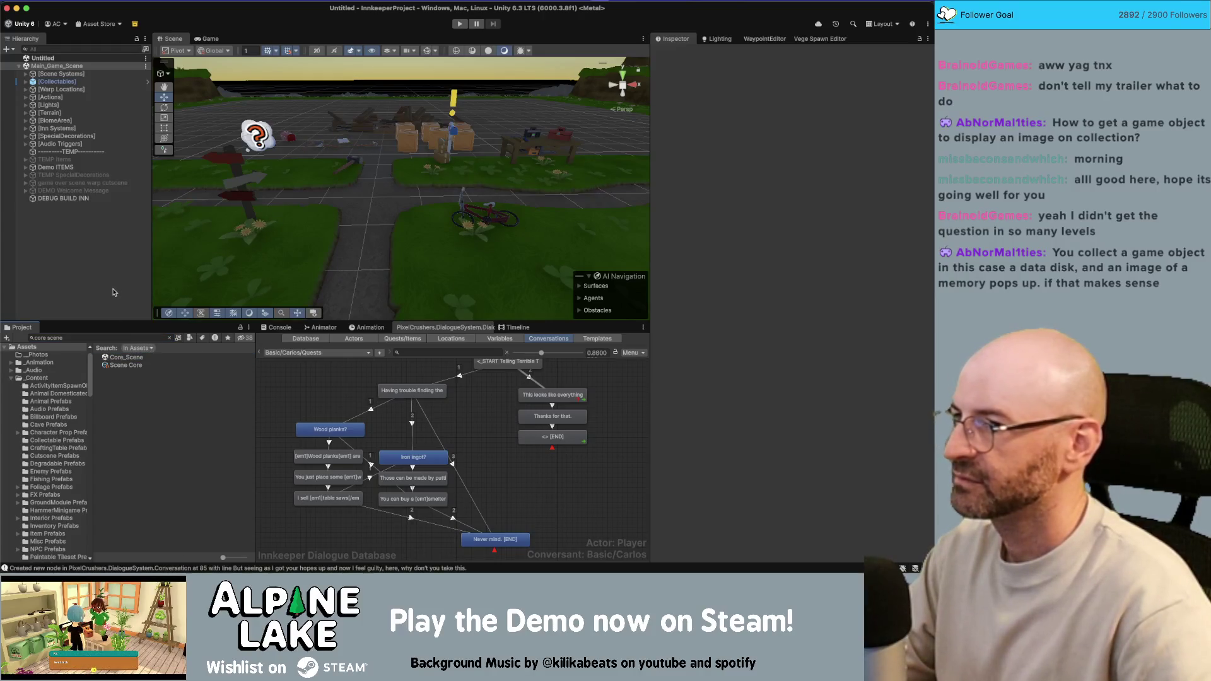
pyautogui.moveTo(117, 357); pyautogui.dragTo(76, 265)
pyautogui.scroll(5, 367, 209)
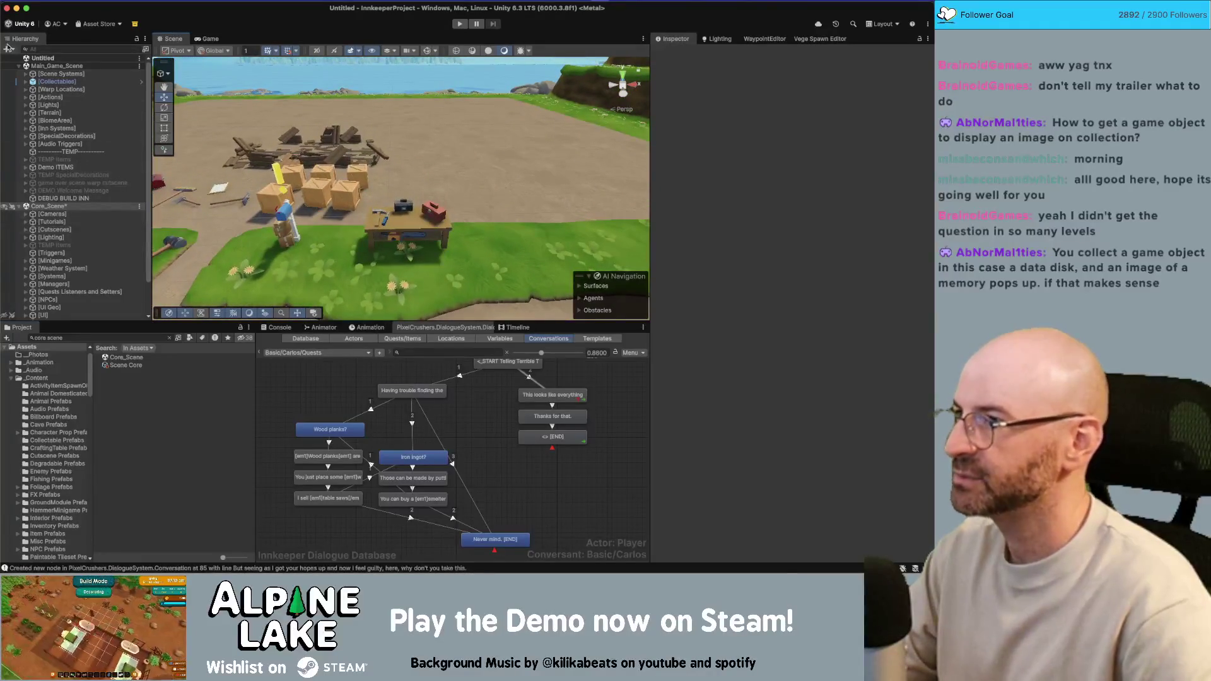
# Create a cube, flatten it to about 0.16 Y on the path before the workbench, and show the Console.
pyautogui.click(8, 50)
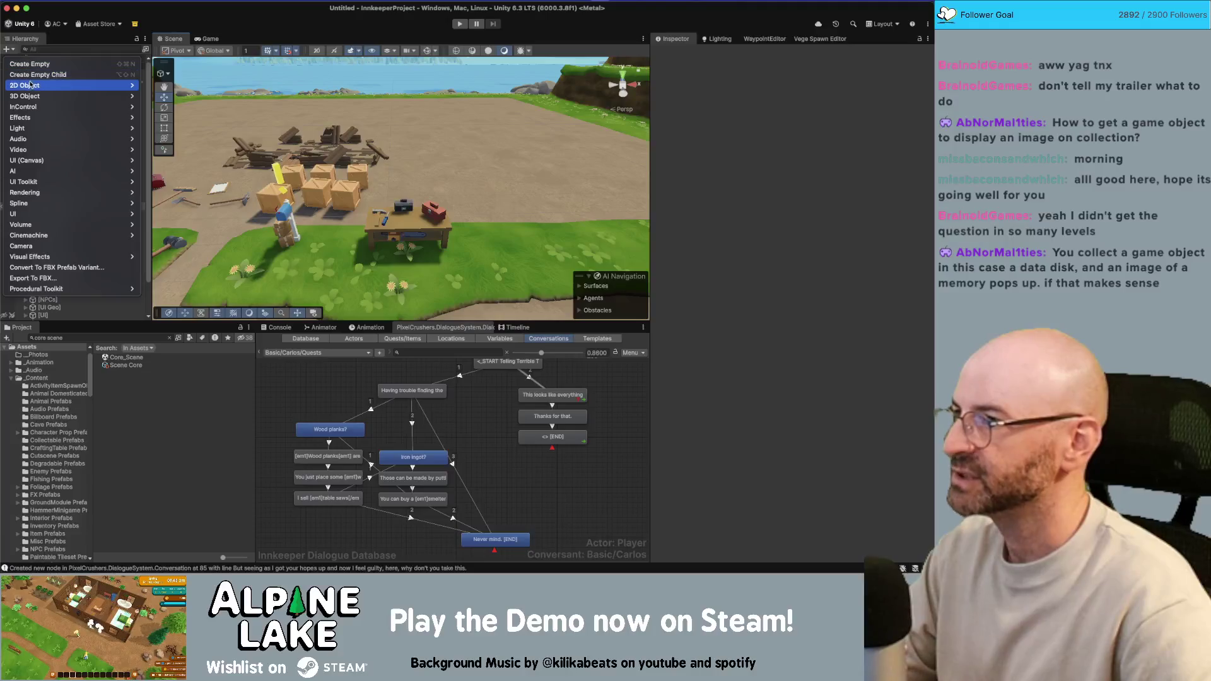
pyautogui.moveTo(31, 95)
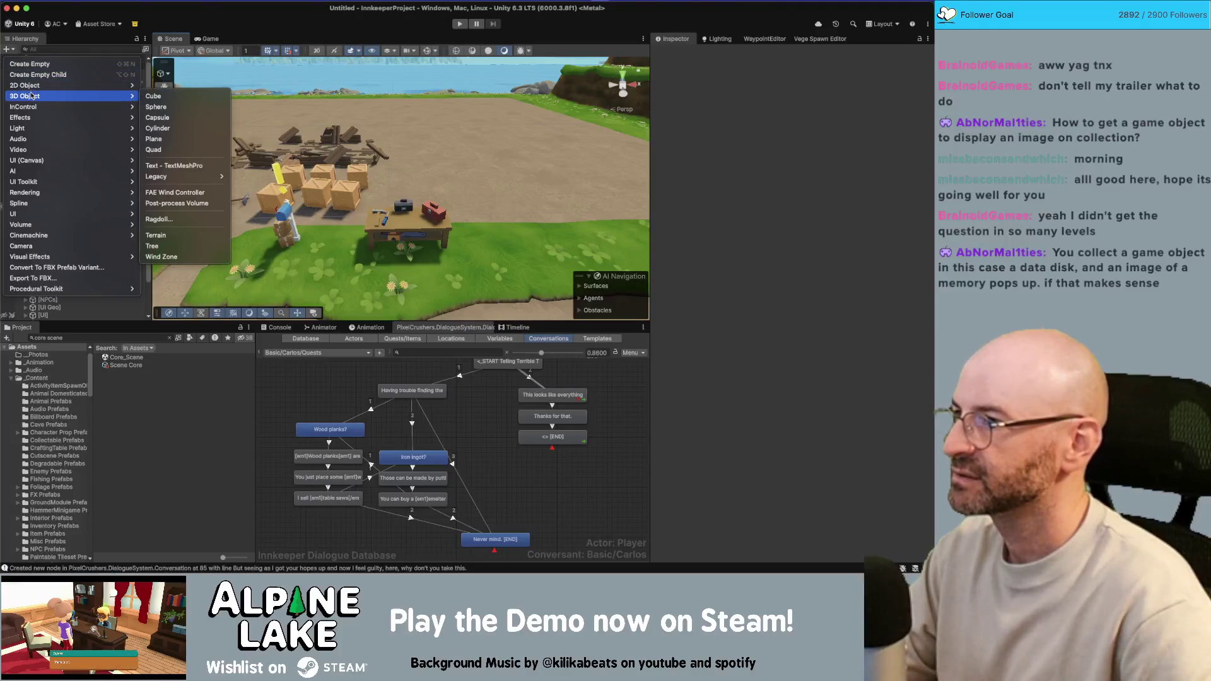
pyautogui.click(165, 97)
pyautogui.moveTo(404, 155)
pyautogui.mouseDown()
pyautogui.moveTo(465, 203)
pyautogui.moveTo(386, 244)
pyautogui.moveTo(390, 254)
pyautogui.moveTo(386, 243)
pyautogui.moveTo(396, 268)
pyautogui.moveTo(390, 247)
pyautogui.mouseUp()
pyautogui.press('w')
pyautogui.press('e')
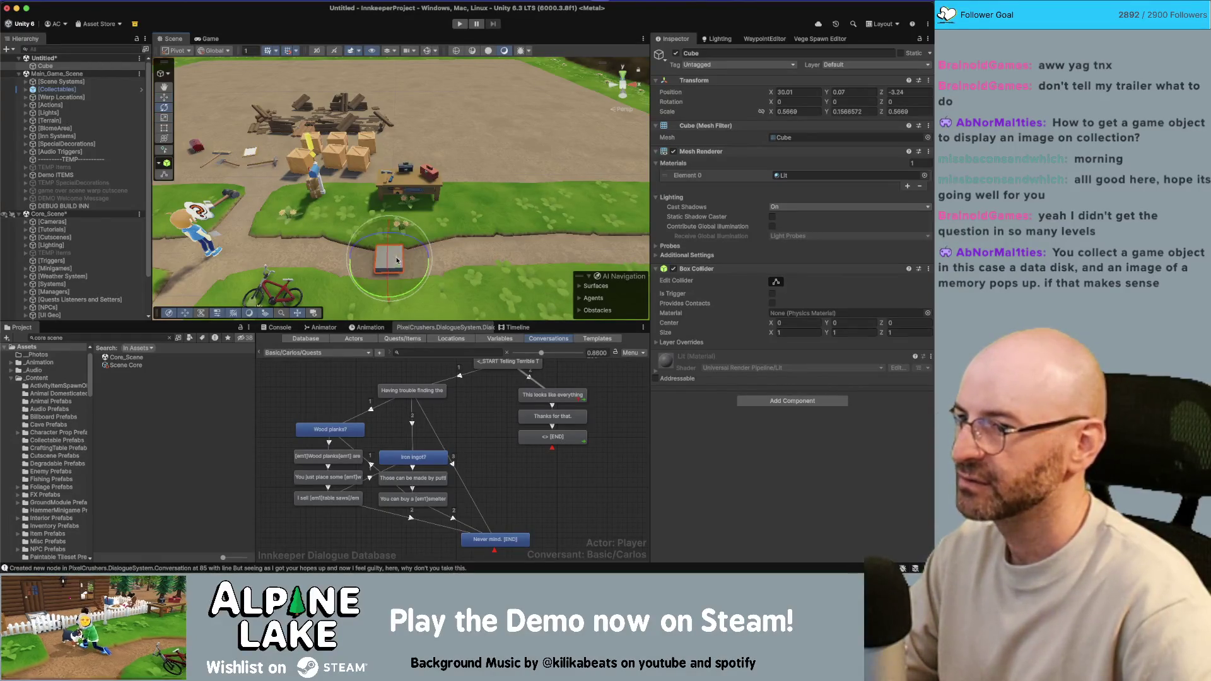
pyautogui.click(140, 396)
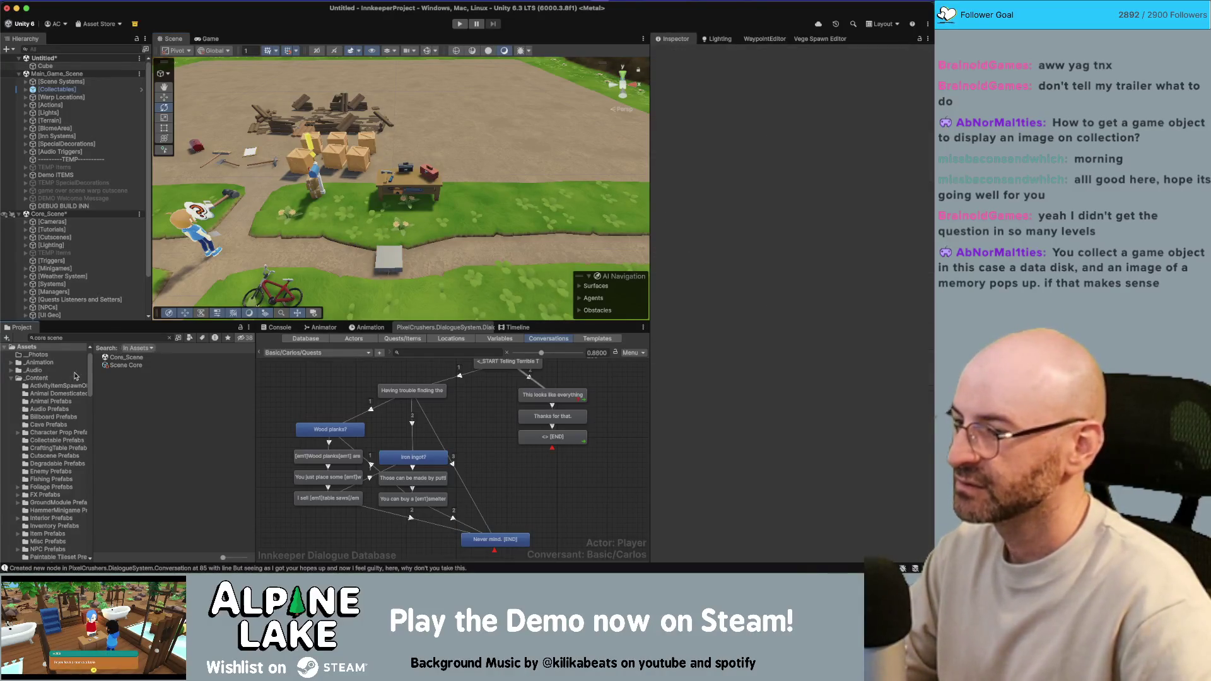
pyautogui.scroll(1, 9, 379)
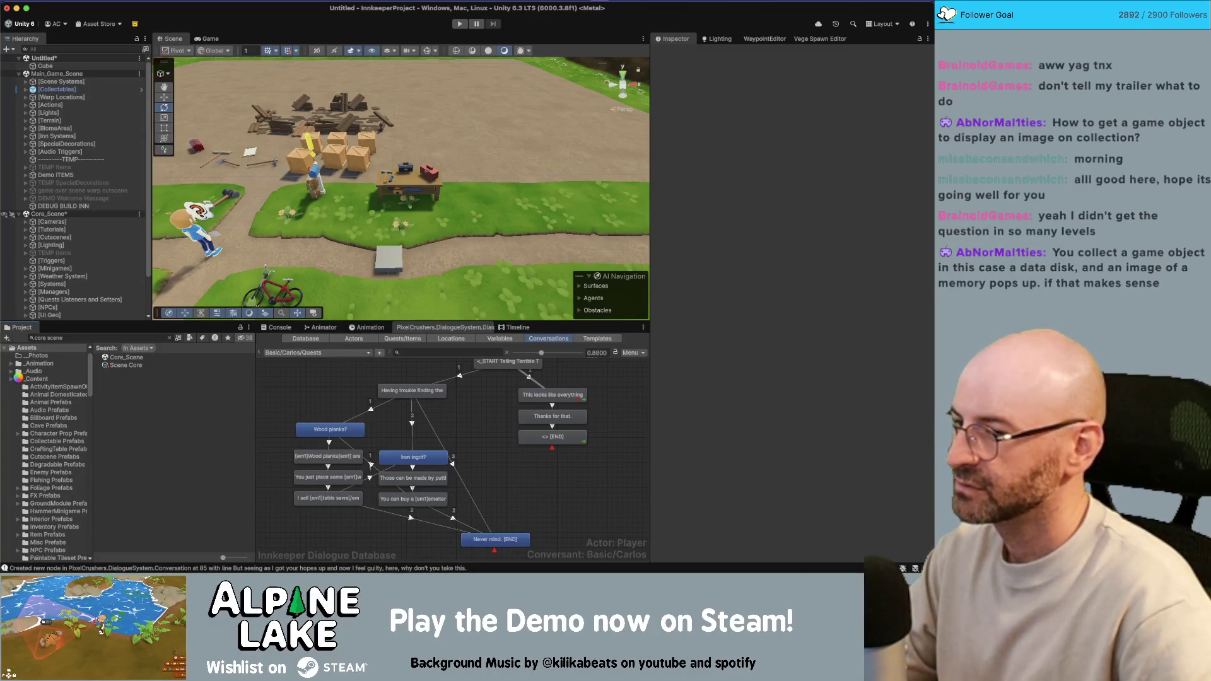
pyautogui.click(284, 329)
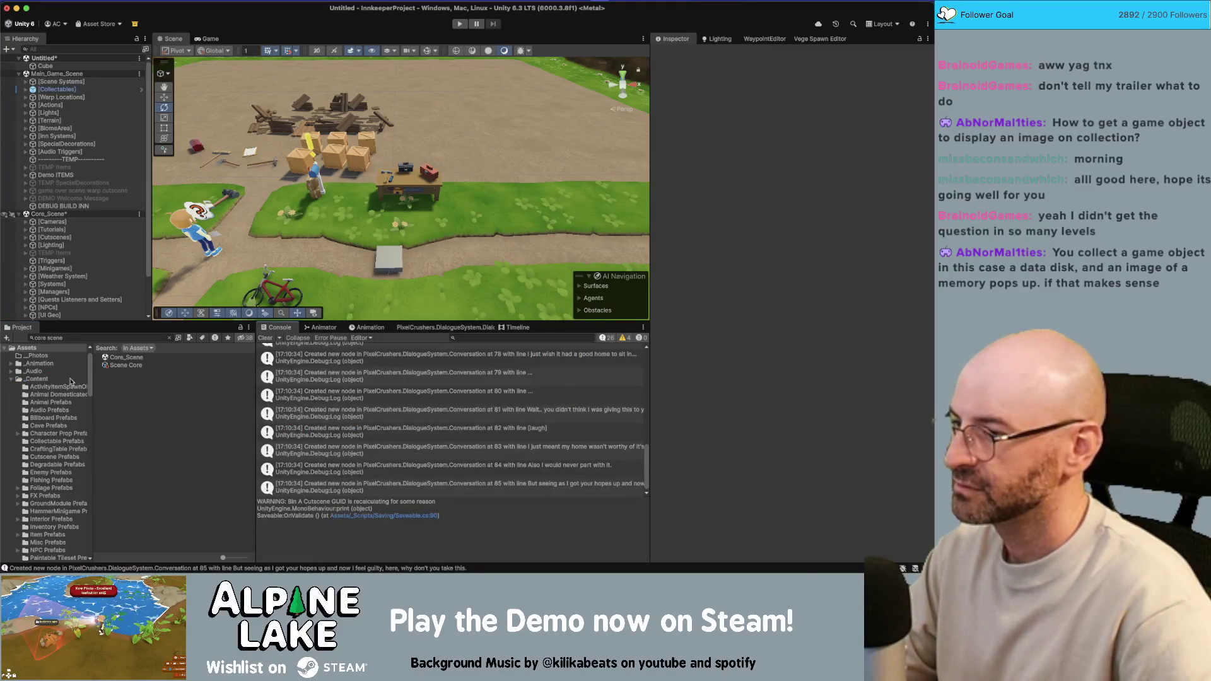
# Attach a new script named collectable to the Cube, saving collectable.cs in Assets.
pyautogui.click(15, 379)
pyautogui.click(12, 379)
pyautogui.click(384, 268)
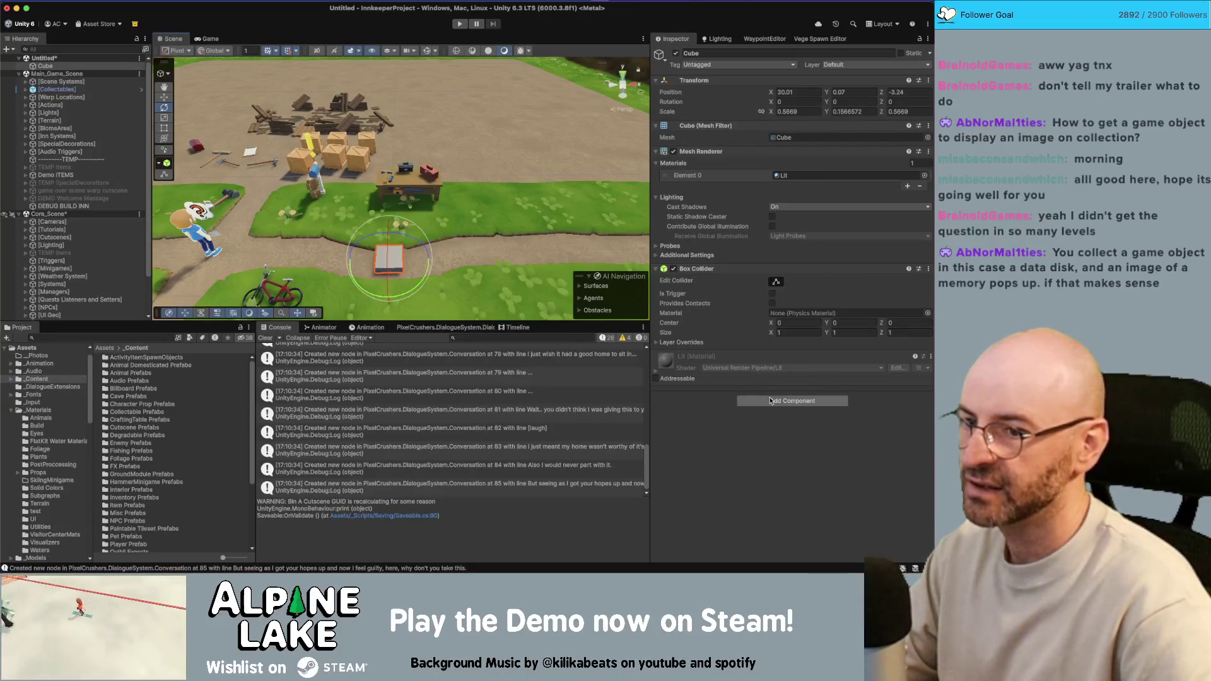
pyautogui.click(796, 401)
pyautogui.write('collectionm')
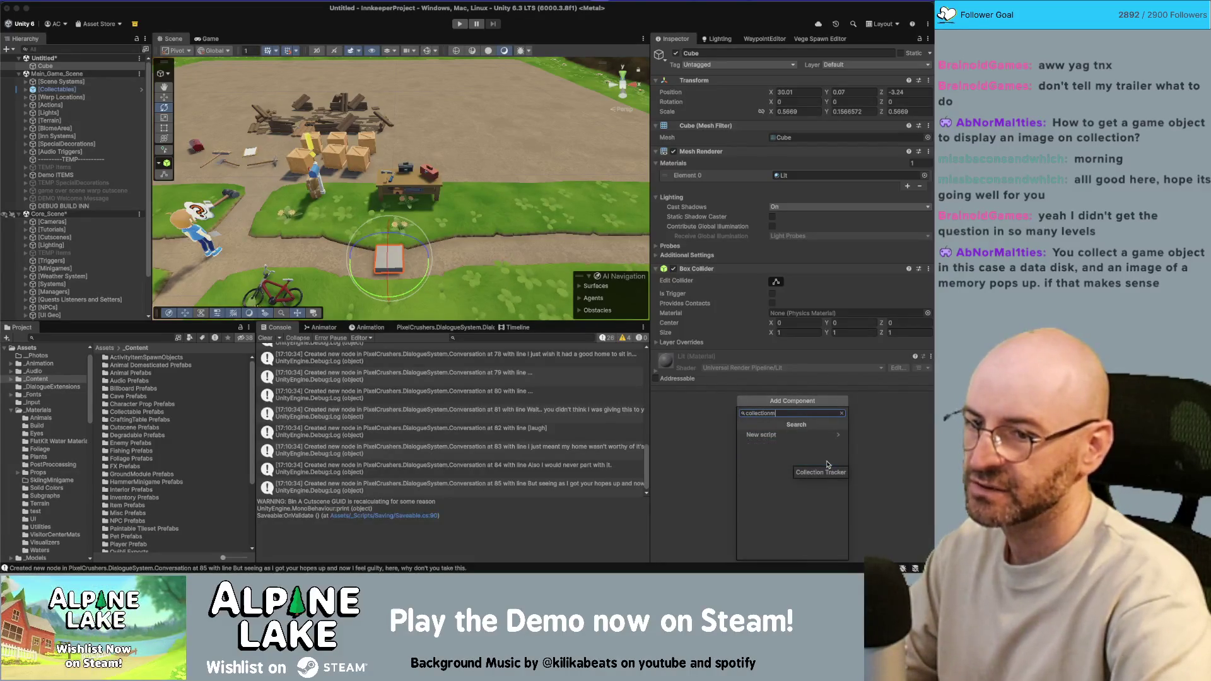
pyautogui.press('BackSpace')
pyautogui.press('BackSpace')
pyautogui.press('BackSpace')
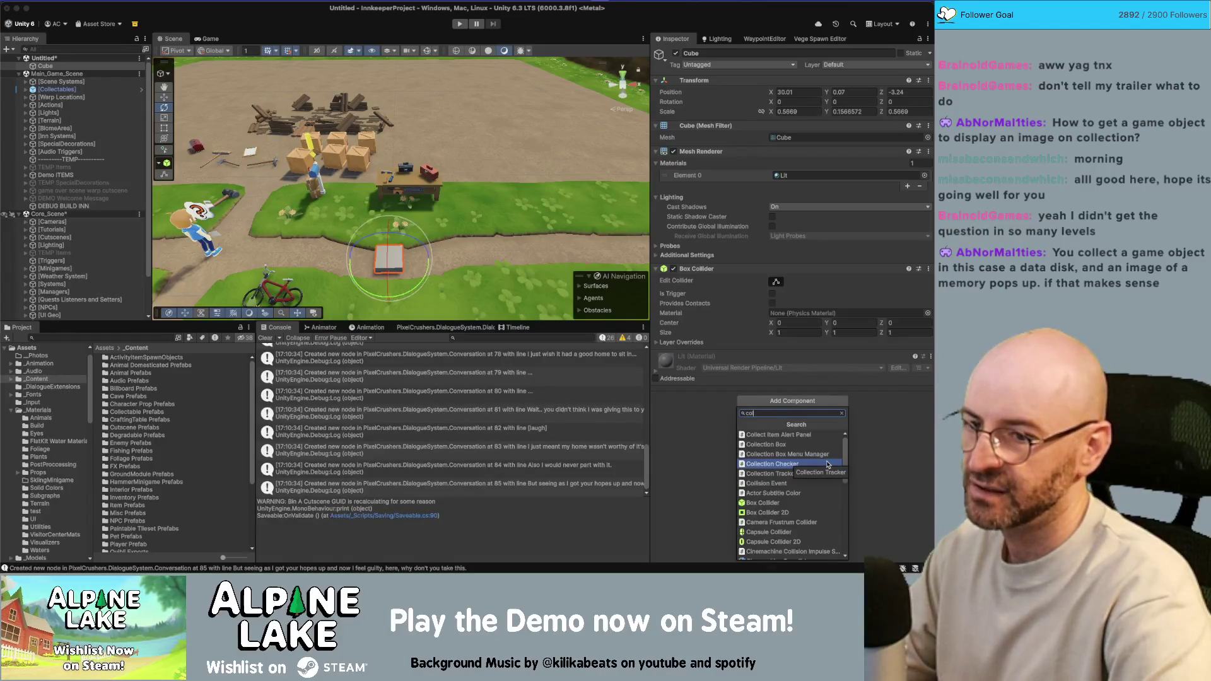
pyautogui.write('lectable')
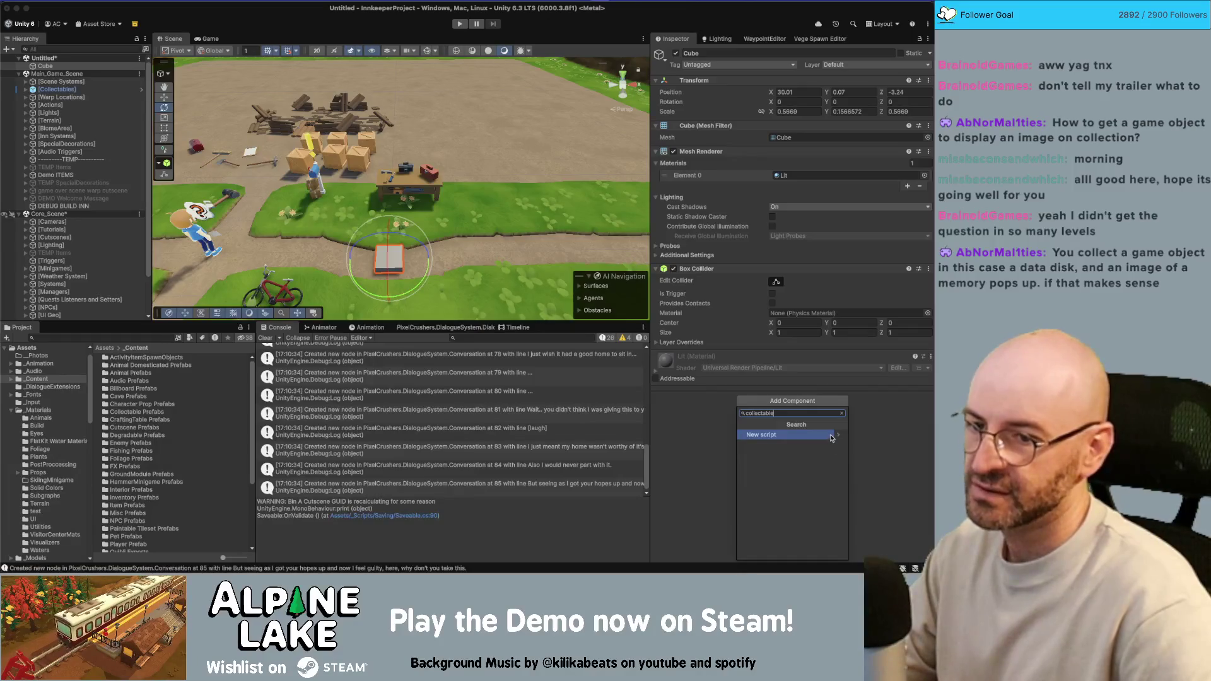
pyautogui.click(824, 435)
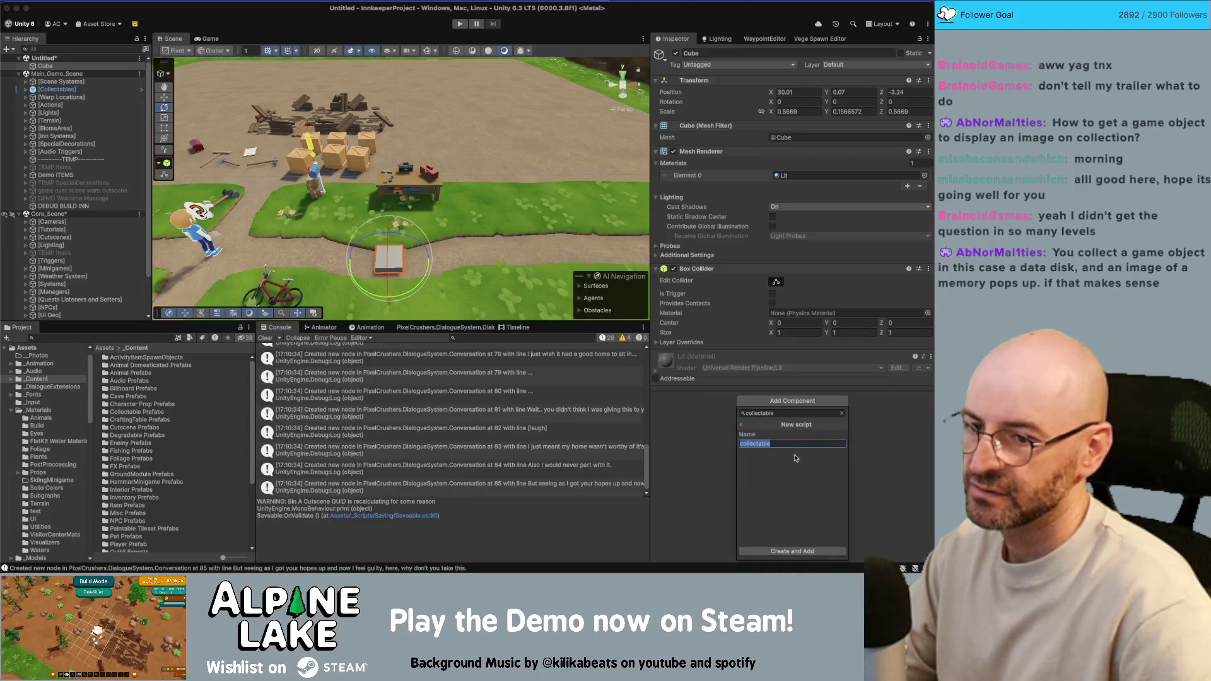
pyautogui.click(802, 552)
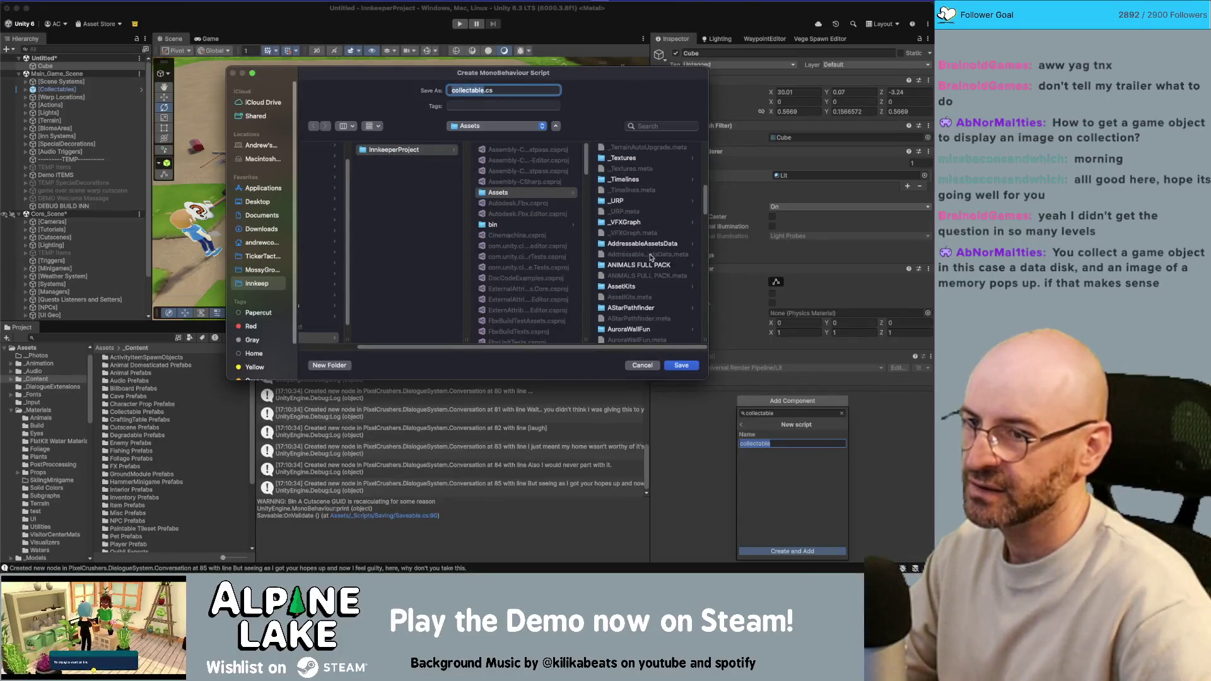
pyautogui.click(680, 366)
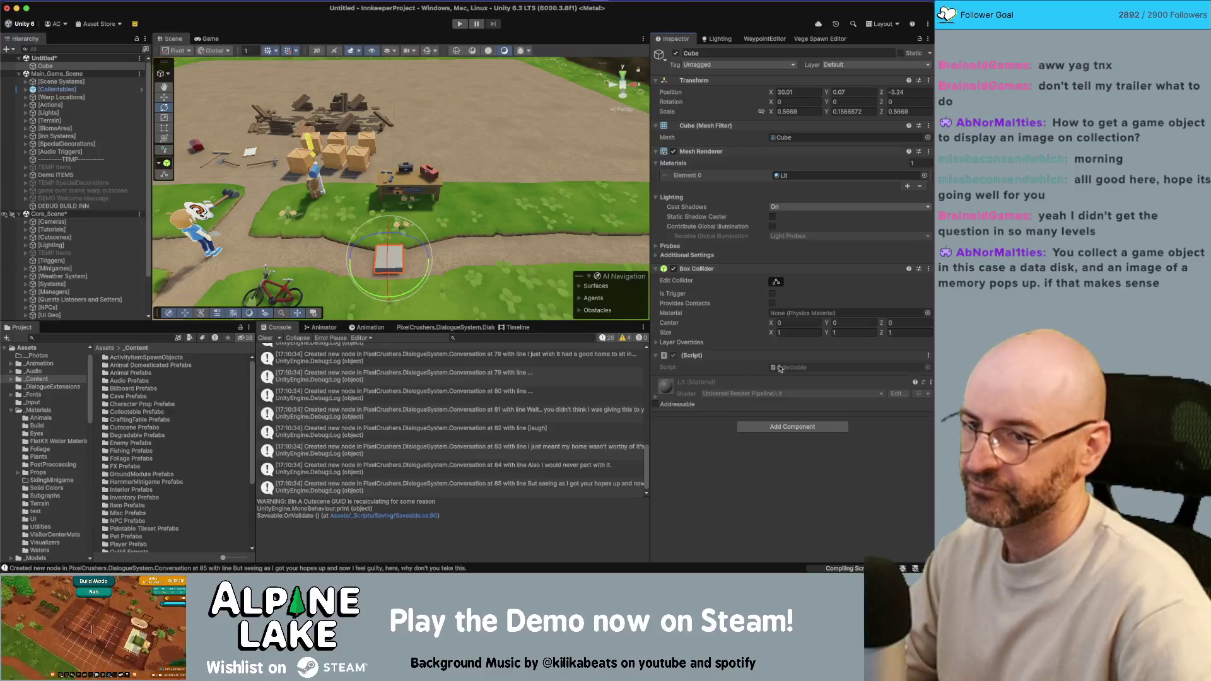
pyautogui.press('super+Tab')
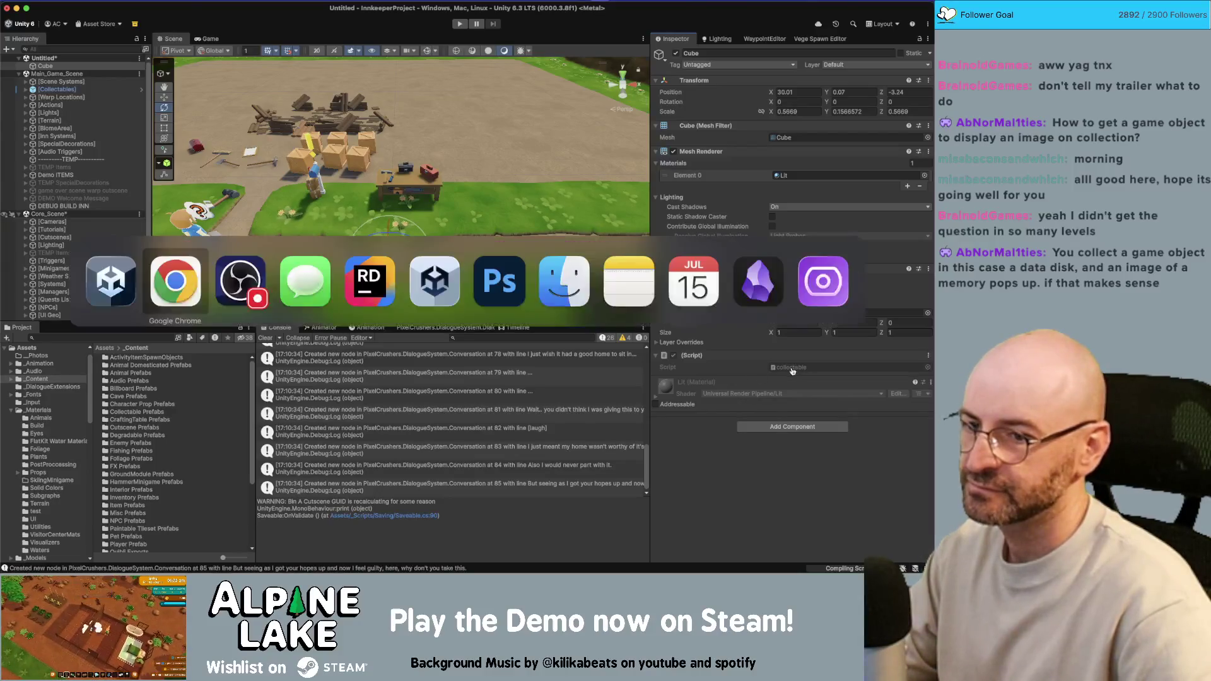
# Wait out the script compile and domain reload, then bring the Orebital Dynamics store page forward.
pyautogui.press('super+Tab')
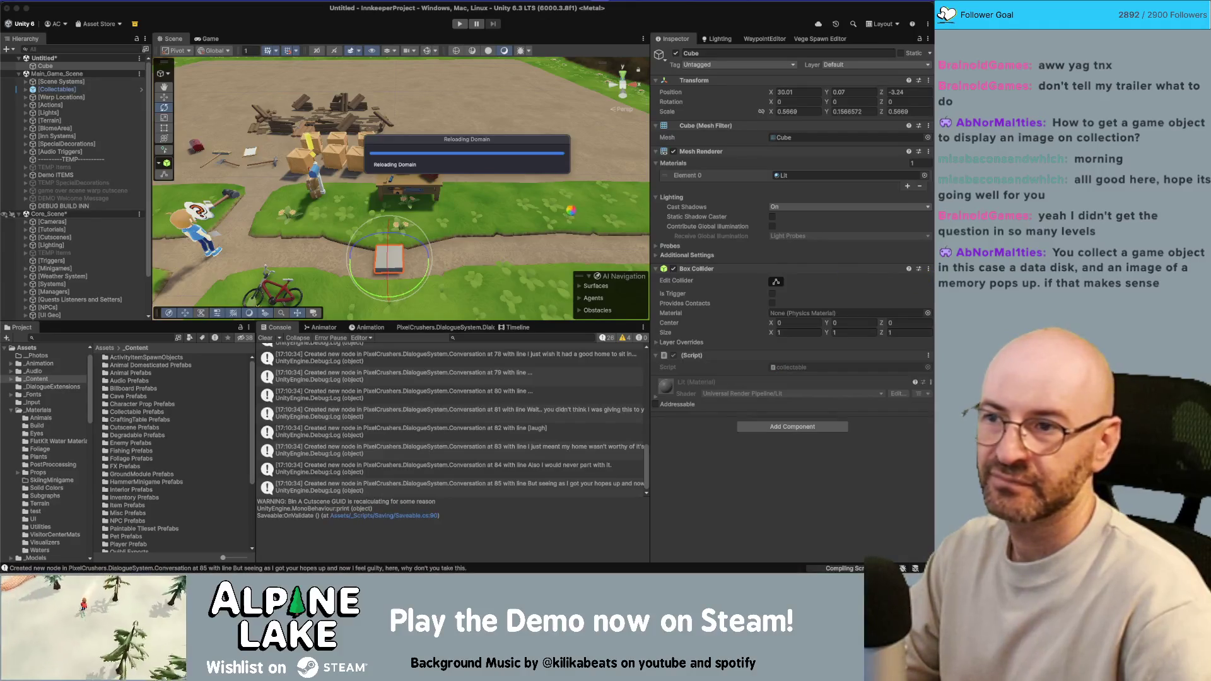
pyautogui.moveTo(501, 140); pyautogui.dragTo(485, 137)
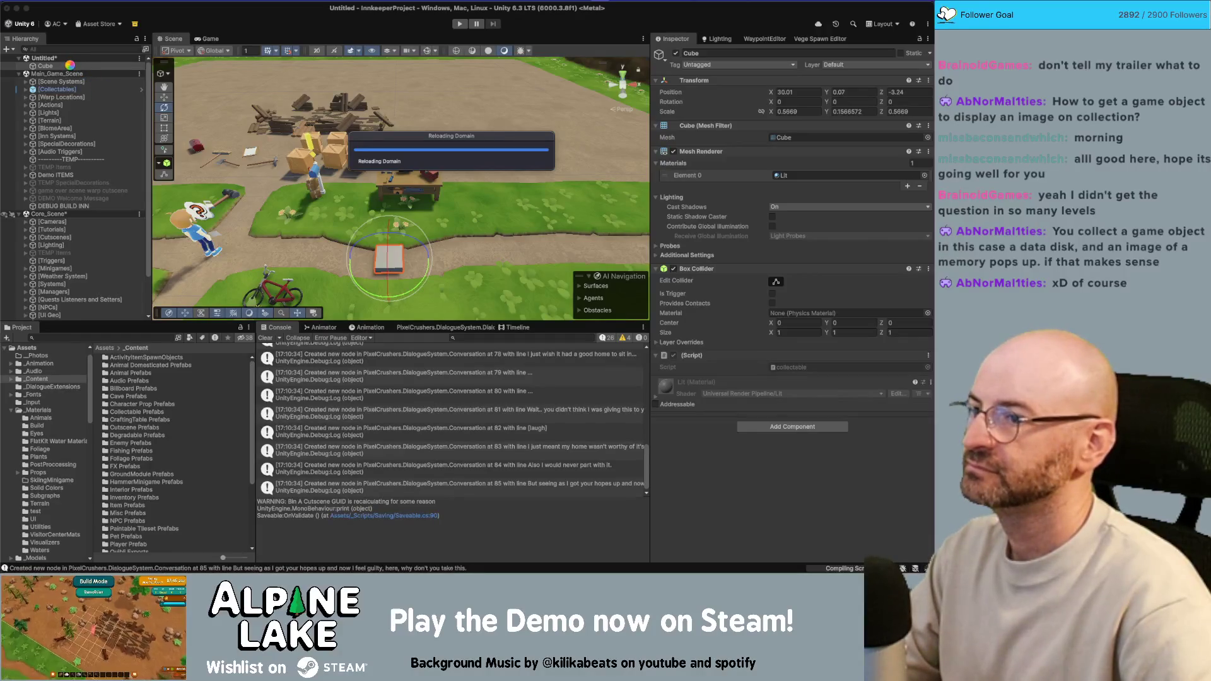
pyautogui.press('super+Tab')
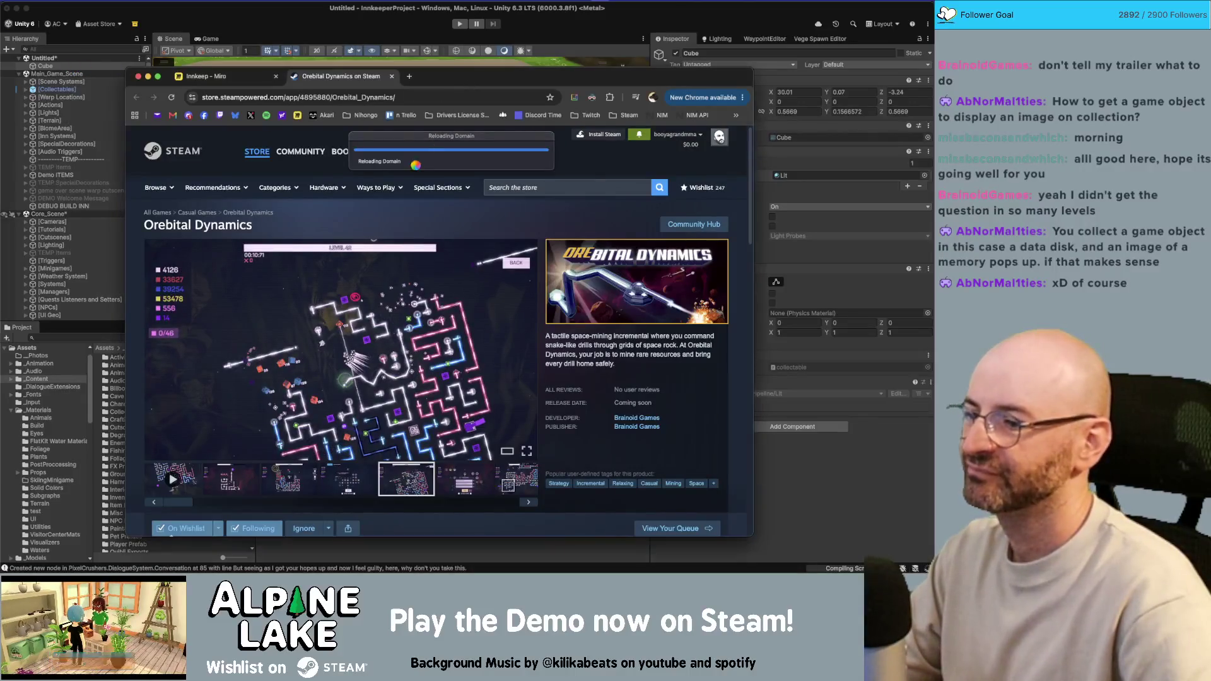
# Scroll the Orebital Dynamics page, then close its tab, leaving the Innkeep Miro board.
pyautogui.moveTo(329, 150)
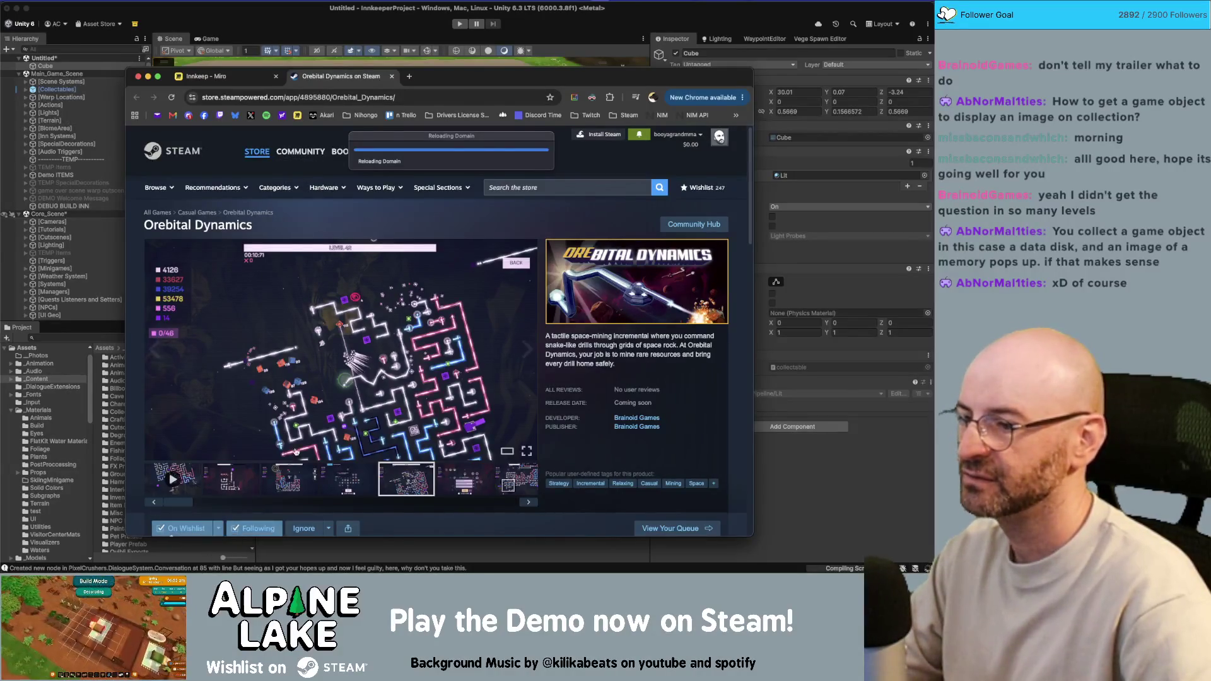
pyautogui.scroll(-2, 272, 473)
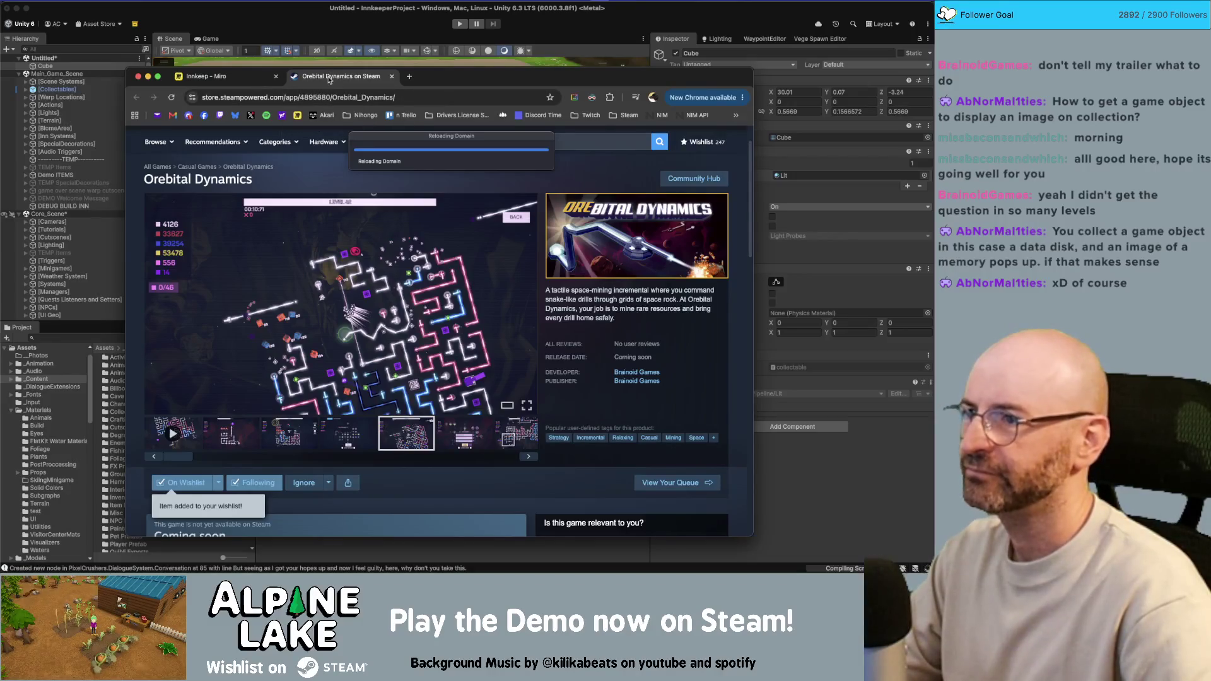
pyautogui.middleClick(328, 80)
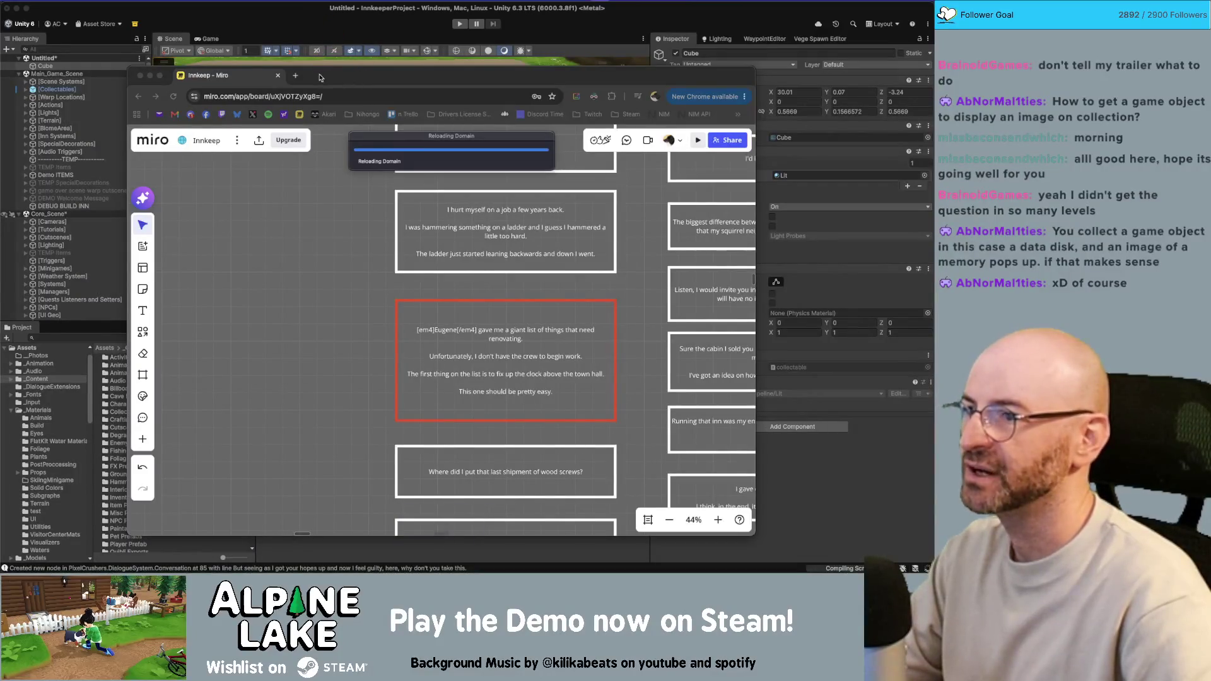
# Move the Chrome window right and switch back to the still-reloading Unity editor.
pyautogui.moveTo(320, 78); pyautogui.dragTo(333, 78)
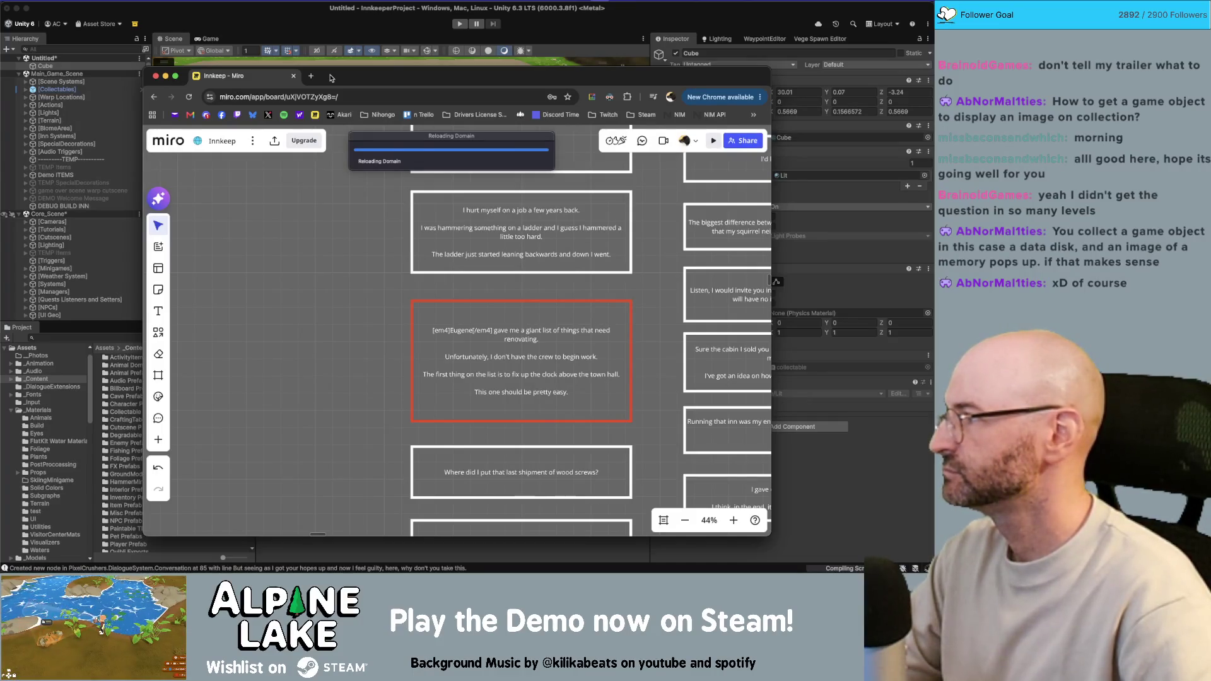
pyautogui.moveTo(331, 78); pyautogui.dragTo(467, 76)
pyautogui.press('super+Tab')
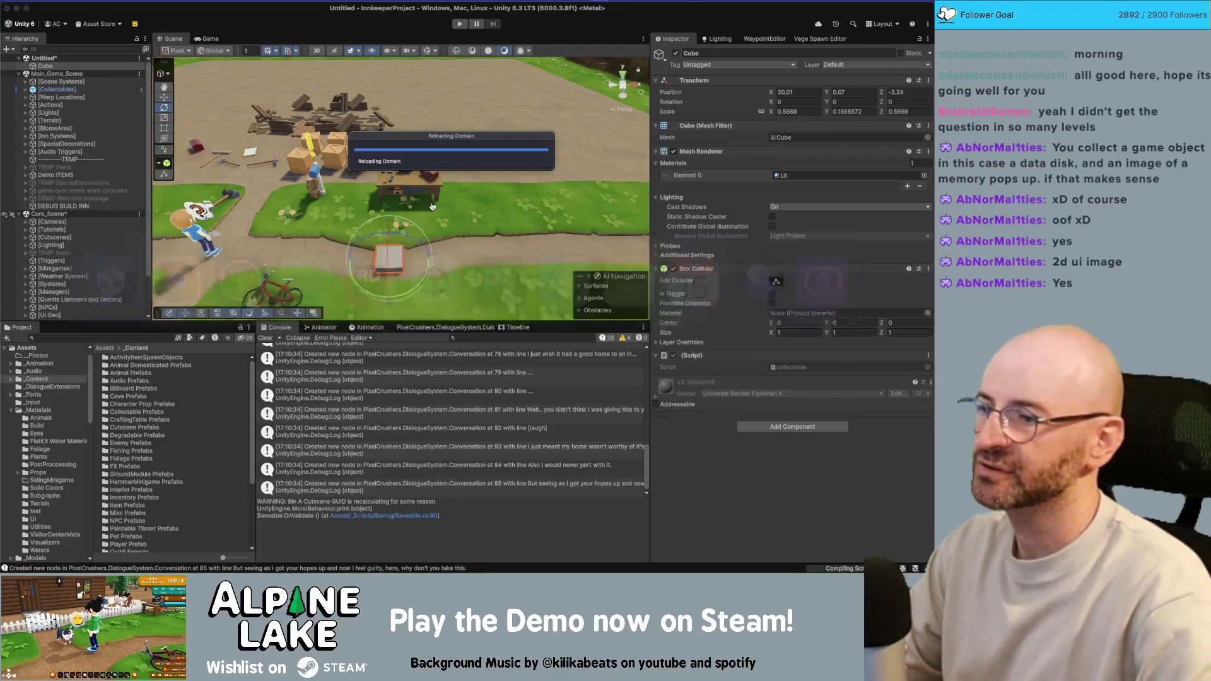
# Switch to JetBrains Rider showing AnimationController.cs.
pyautogui.press('super+Tab')
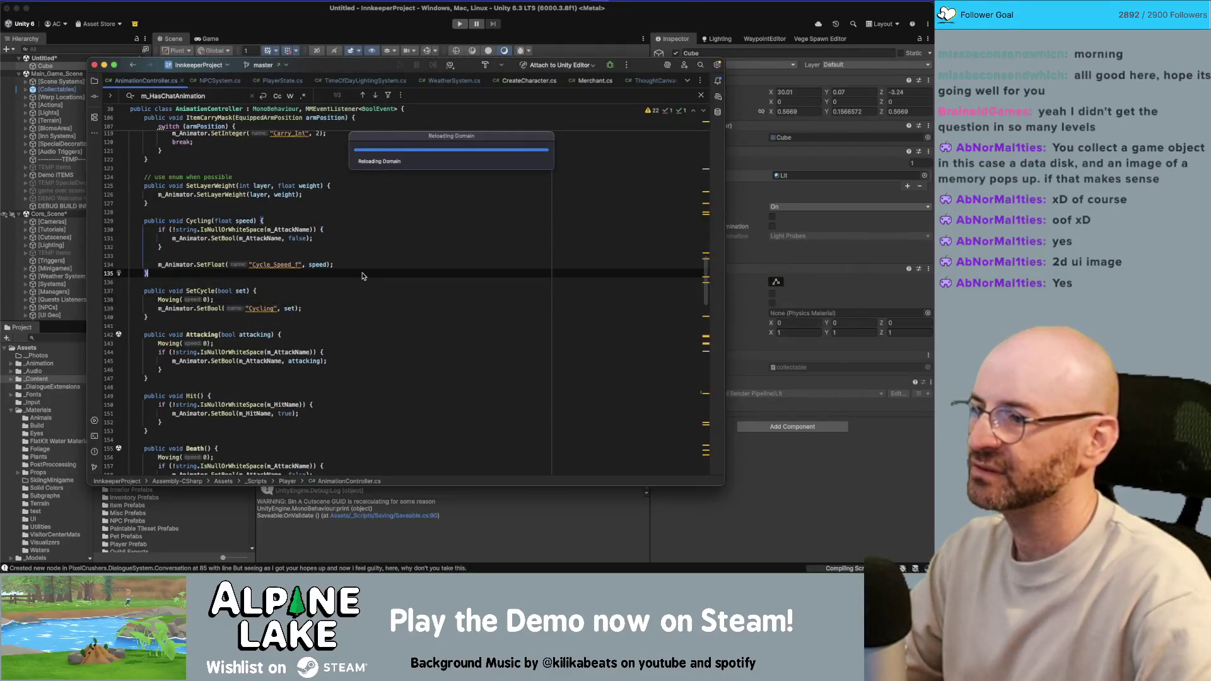
# Force-quit the hung Unity editor from the Dock and return to the relaunched project.
pyautogui.click(319, 16)
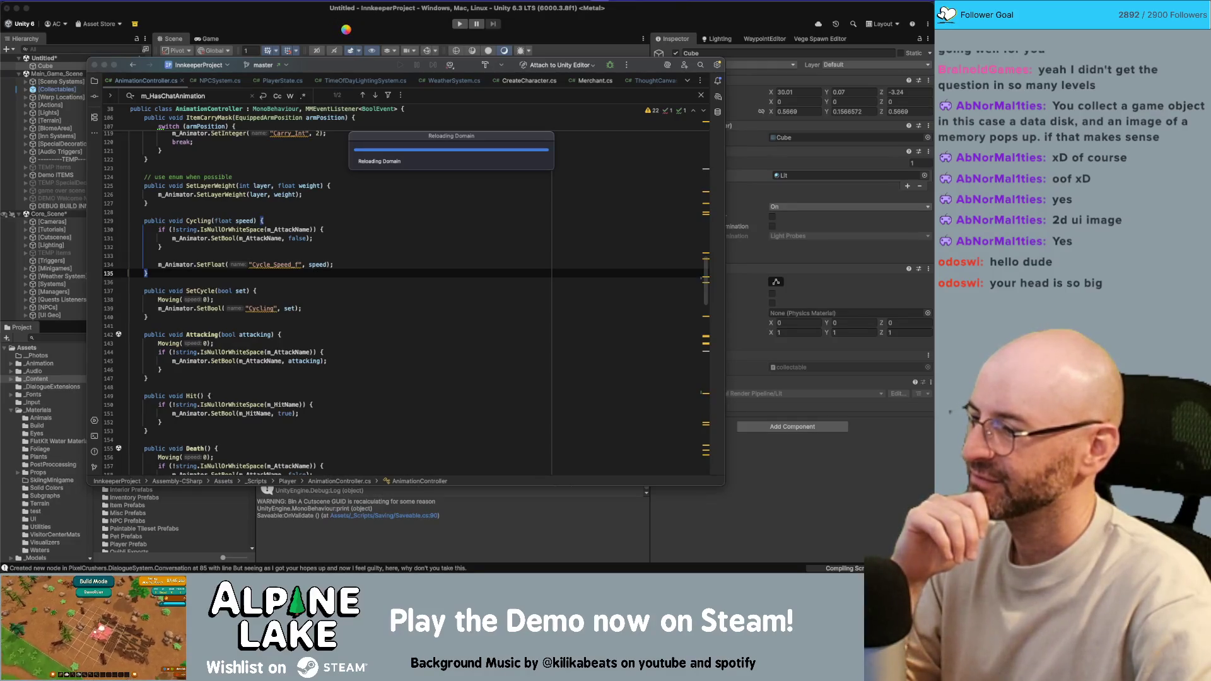
pyautogui.moveTo(340, 66)
pyautogui.mouseDown()
pyautogui.moveTo(378, 77)
pyautogui.moveTo(355, 76)
pyautogui.mouseUp()
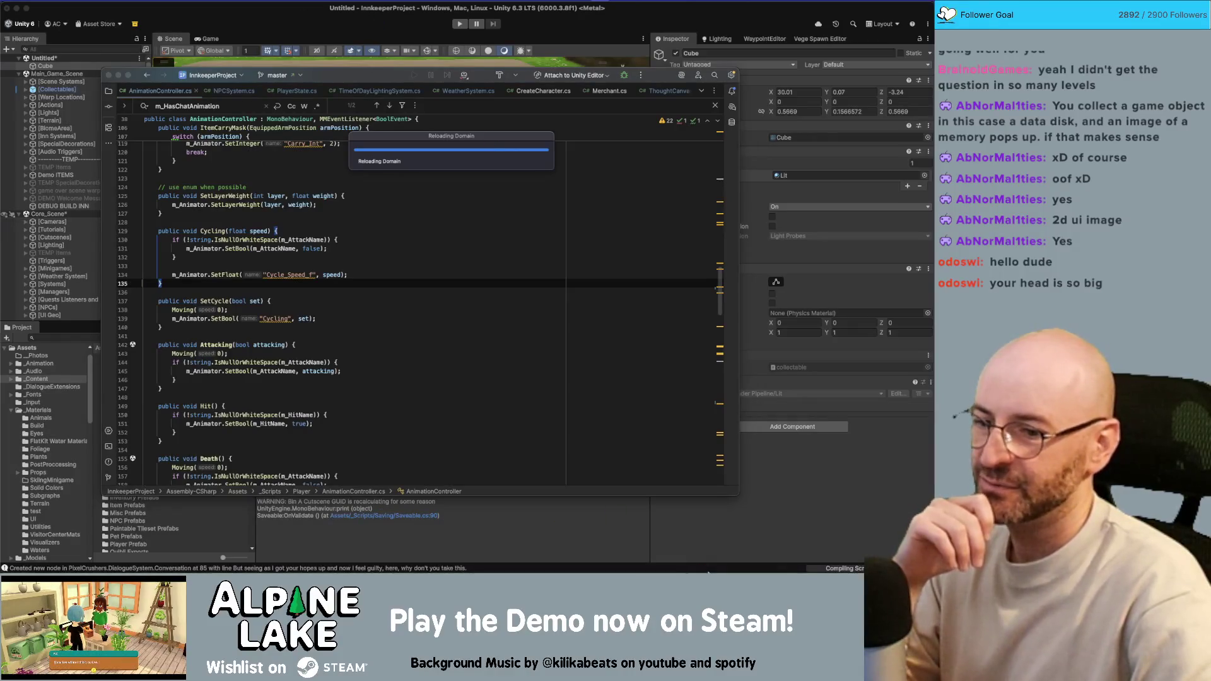
pyautogui.rightClick(828, 553)
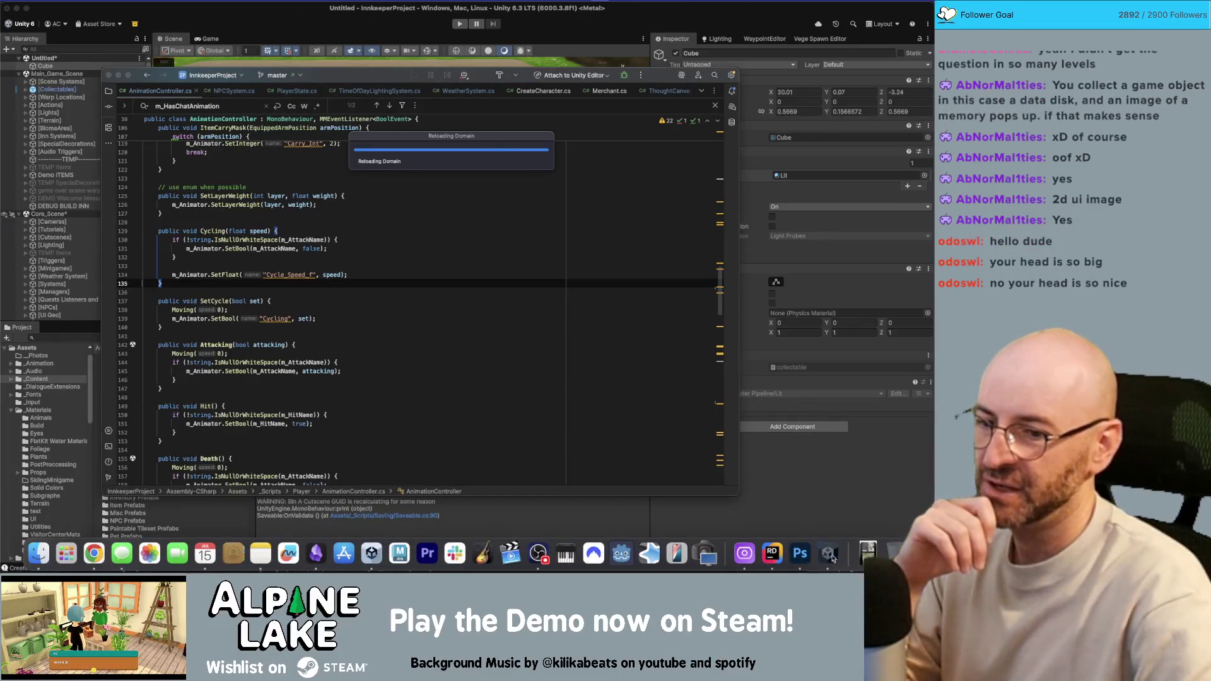
pyautogui.click(832, 521)
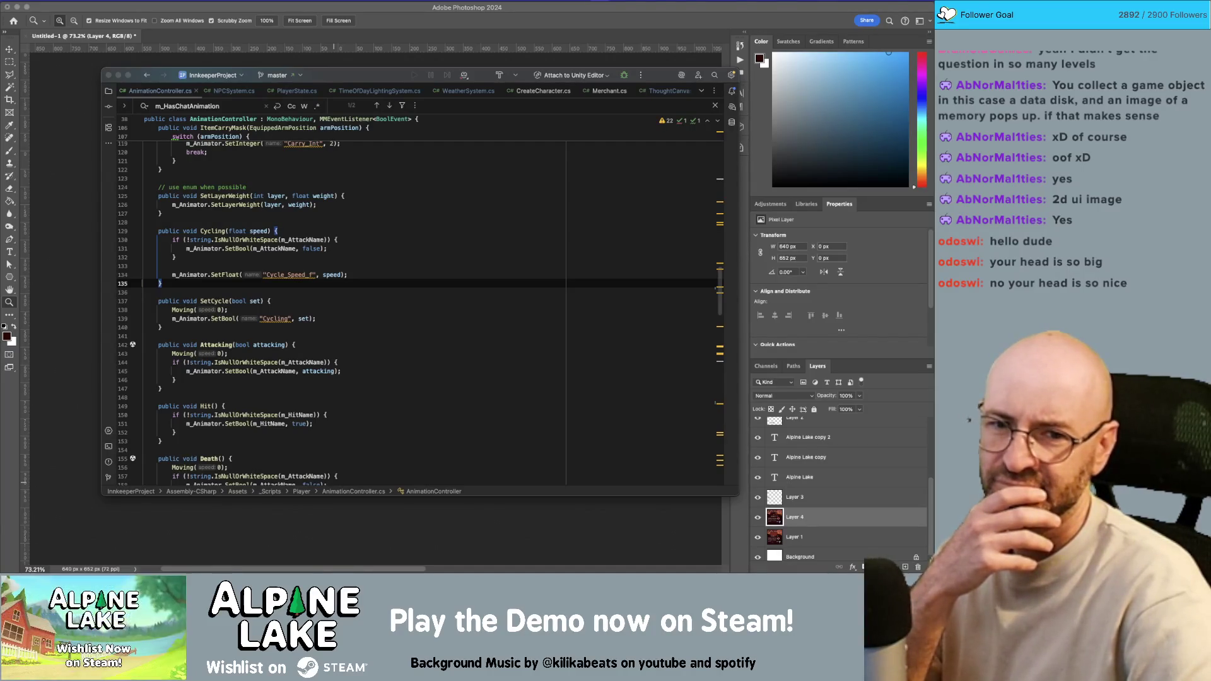
pyautogui.press('super+Tab')
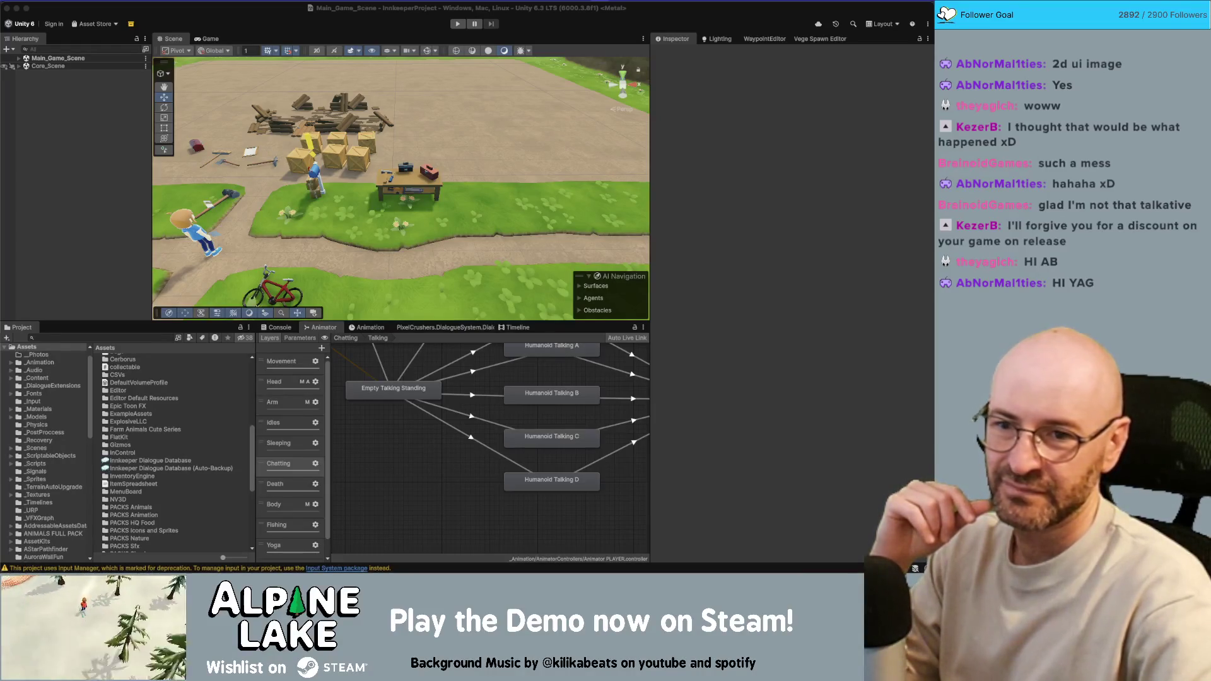
# Add a new cube and move it onto the dirt path in front of the workbench.
pyautogui.click(180, 165)
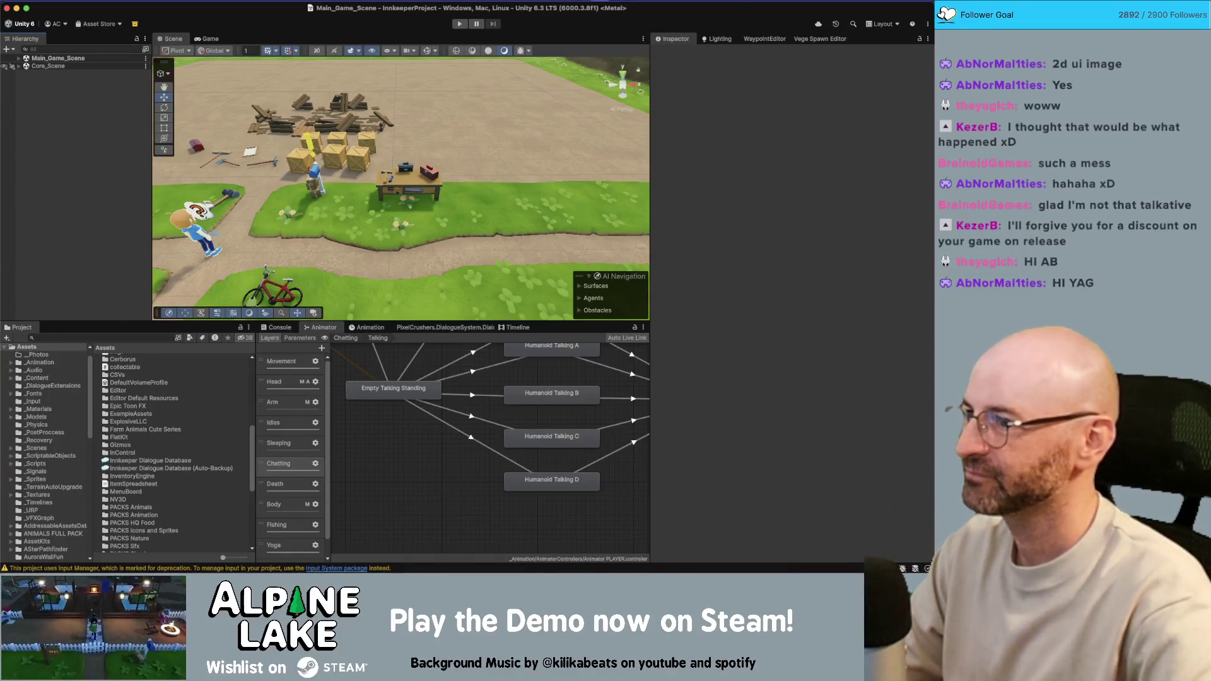
pyautogui.click(9, 50)
pyautogui.moveTo(33, 96)
pyautogui.click(165, 95)
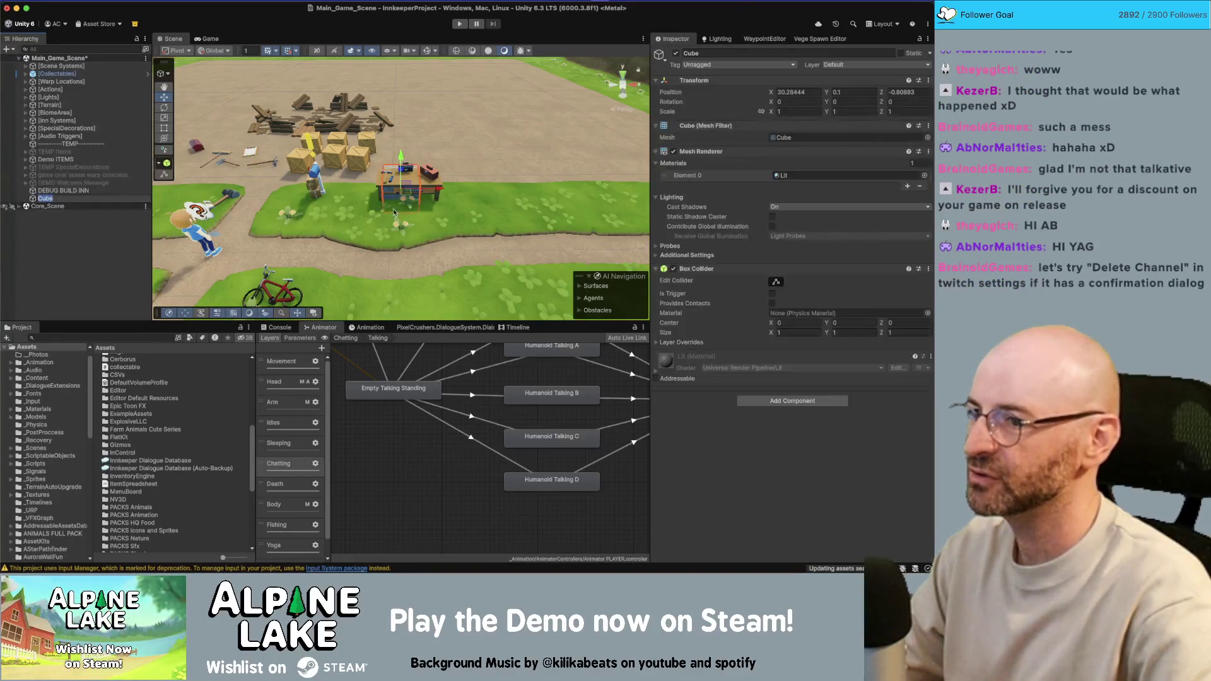
pyautogui.write('w')
pyautogui.moveTo(406, 198); pyautogui.dragTo(392, 255)
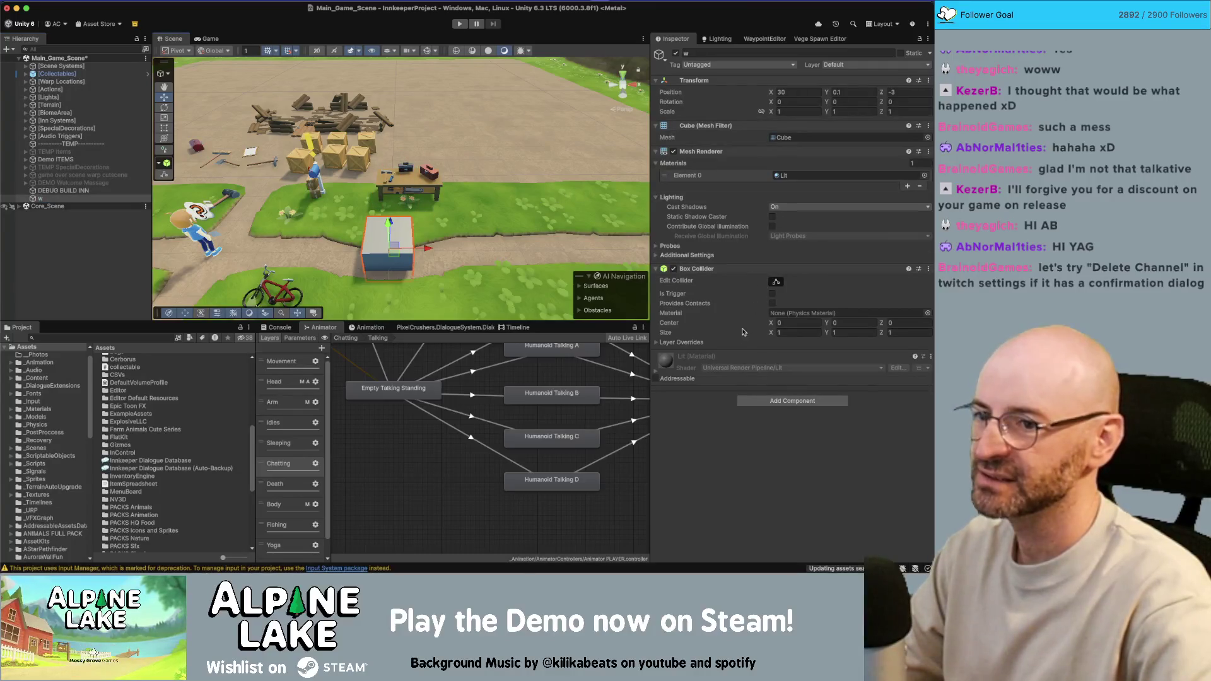
# Attach the Collectable script component to the new cube.
pyautogui.click(762, 403)
pyautogui.write('collectab')
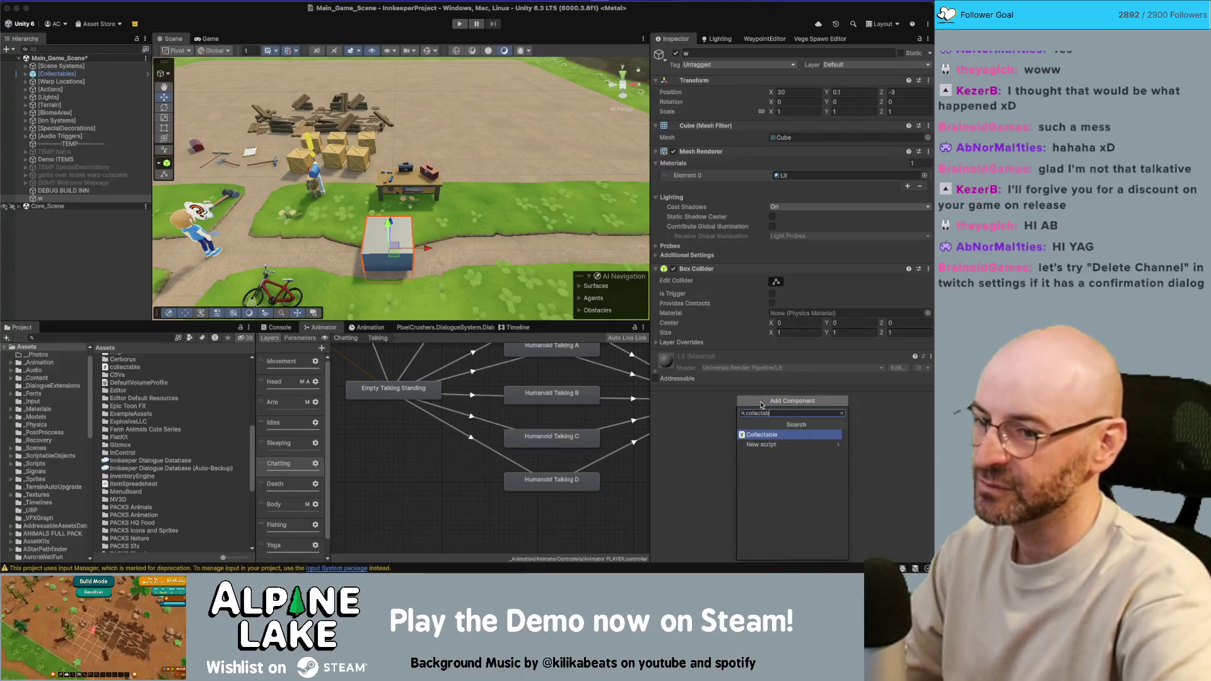
pyautogui.press('Return')
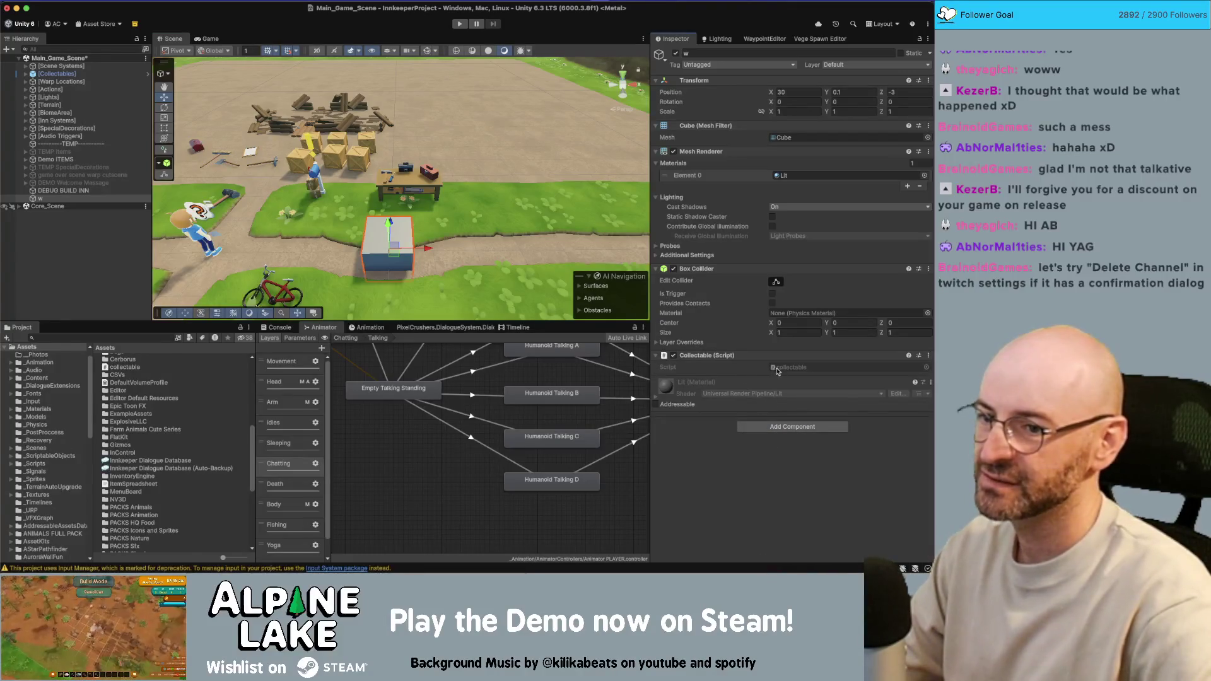
pyautogui.click(780, 369)
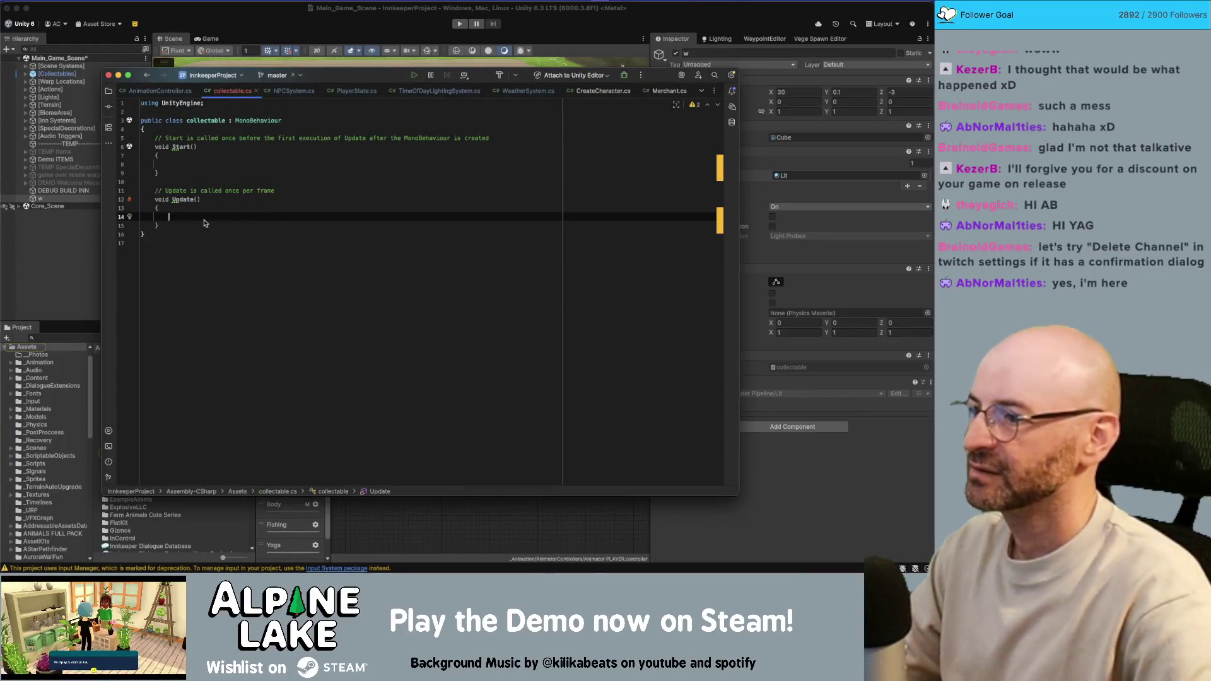
# Delete the template Start and Update methods, leaving an empty collectable class.
pyautogui.click(208, 229)
pyautogui.hotkey('shift', 'Up')
pyautogui.hotkey('shift', 'Up')
pyautogui.hotkey('shift', 'Up')
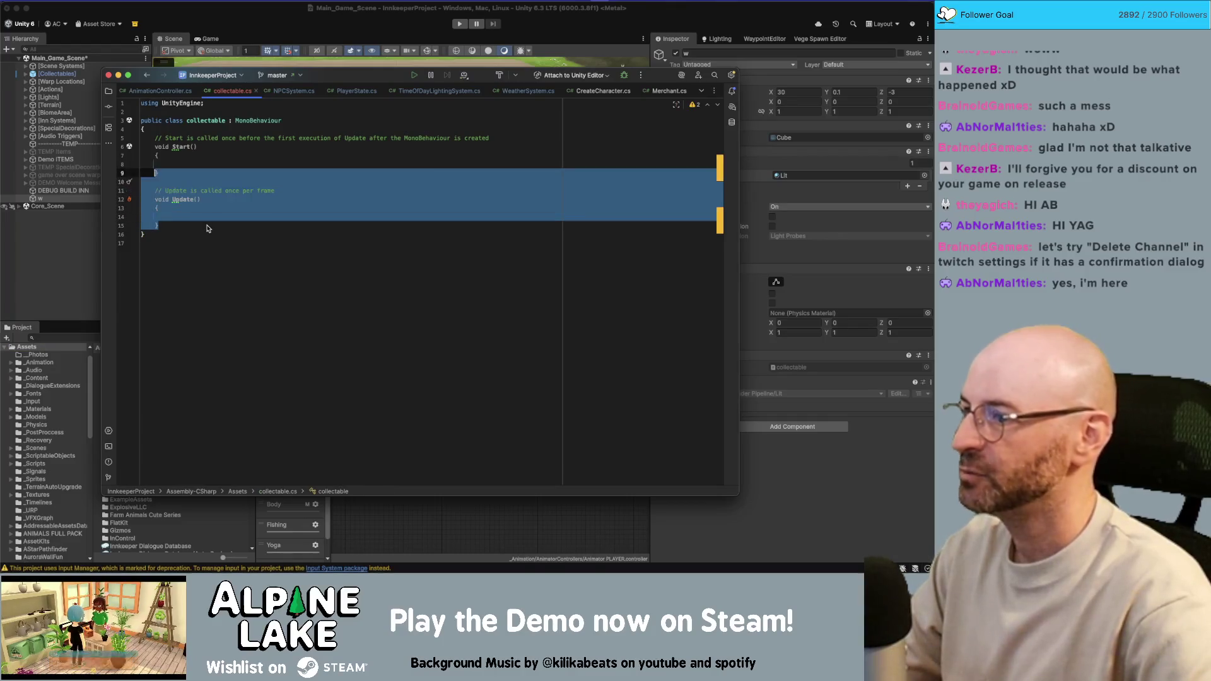
pyautogui.hotkey('shift', 'Up')
pyautogui.press('BackSpace')
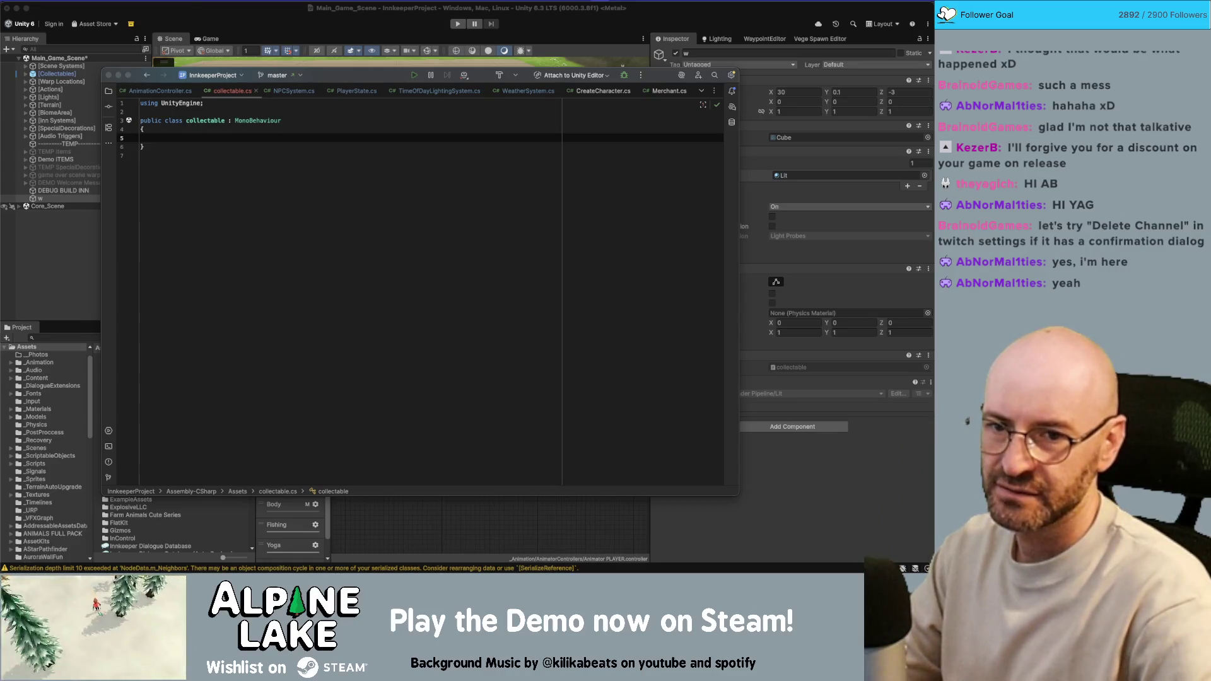
# Begin declaring 'public static event Collected OnCollected;' inside the class body.
pyautogui.click(579, 264)
pyautogui.click(327, 141)
pyautogui.write('public static event ')
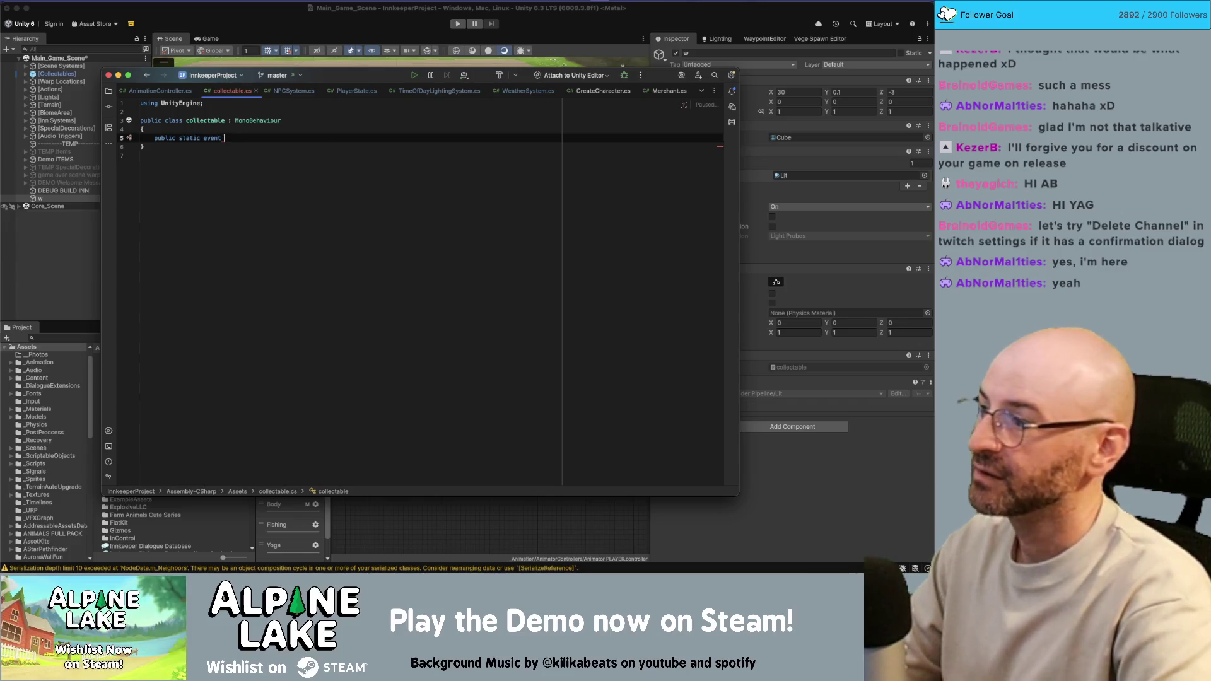
pyautogui.write('C')
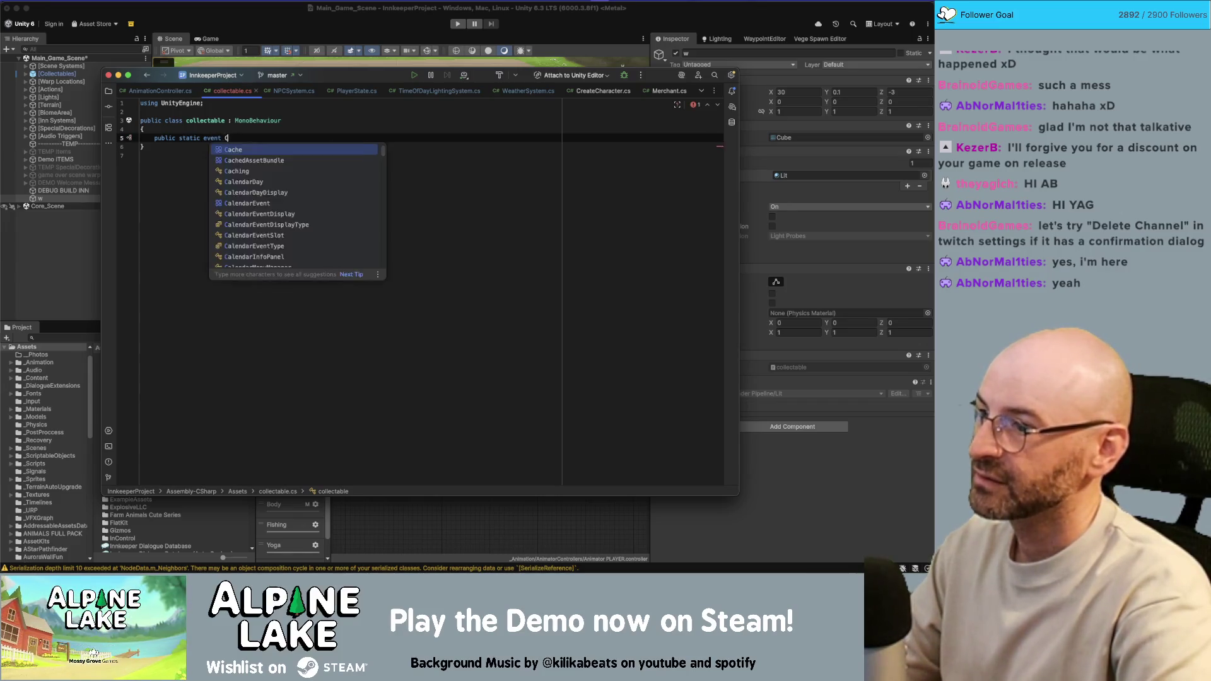
pyautogui.write('ollected')
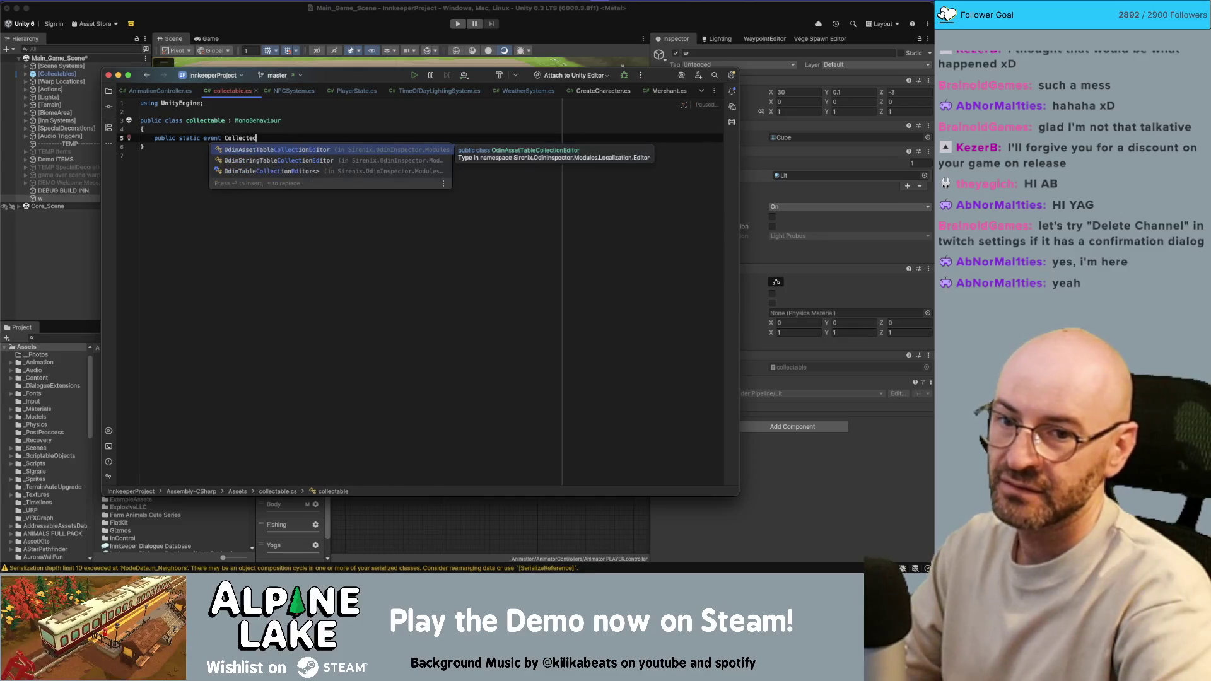
pyautogui.write(' OnCollected;')
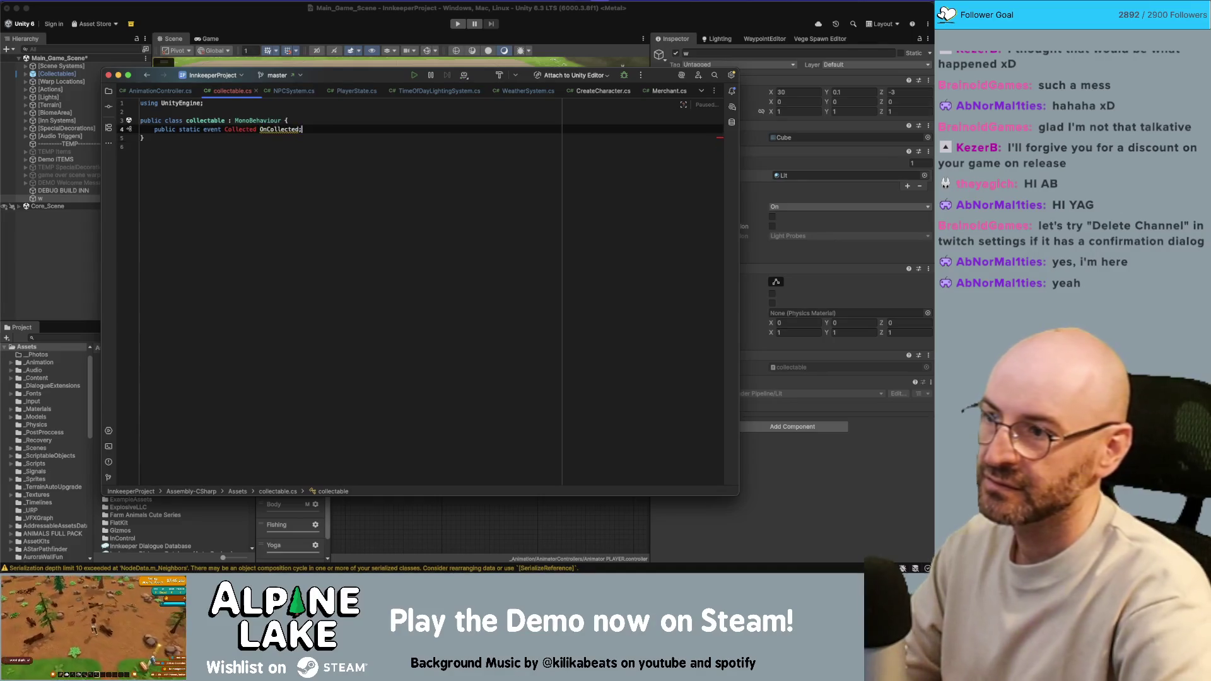
# Type the delegate declaration 'public delegate void Collected(string itemname);' next to the event.
pyautogui.press('Return')
pyautogui.click(154, 129)
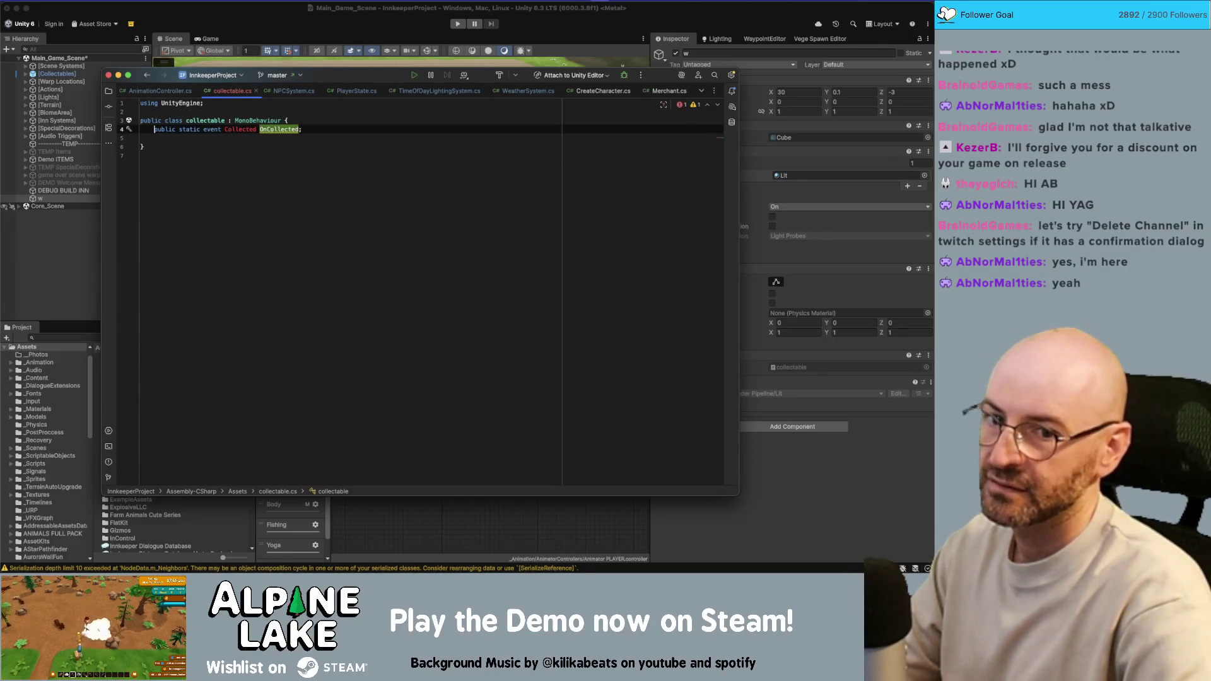
pyautogui.click(154, 138)
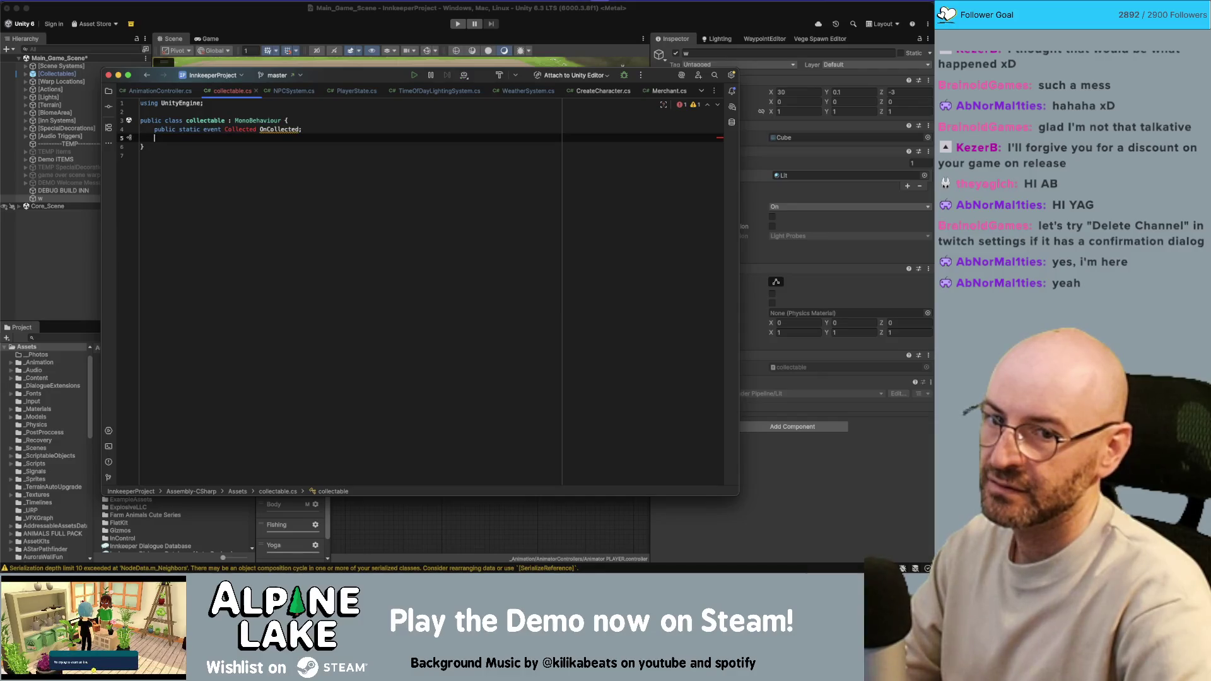
pyautogui.write('public d')
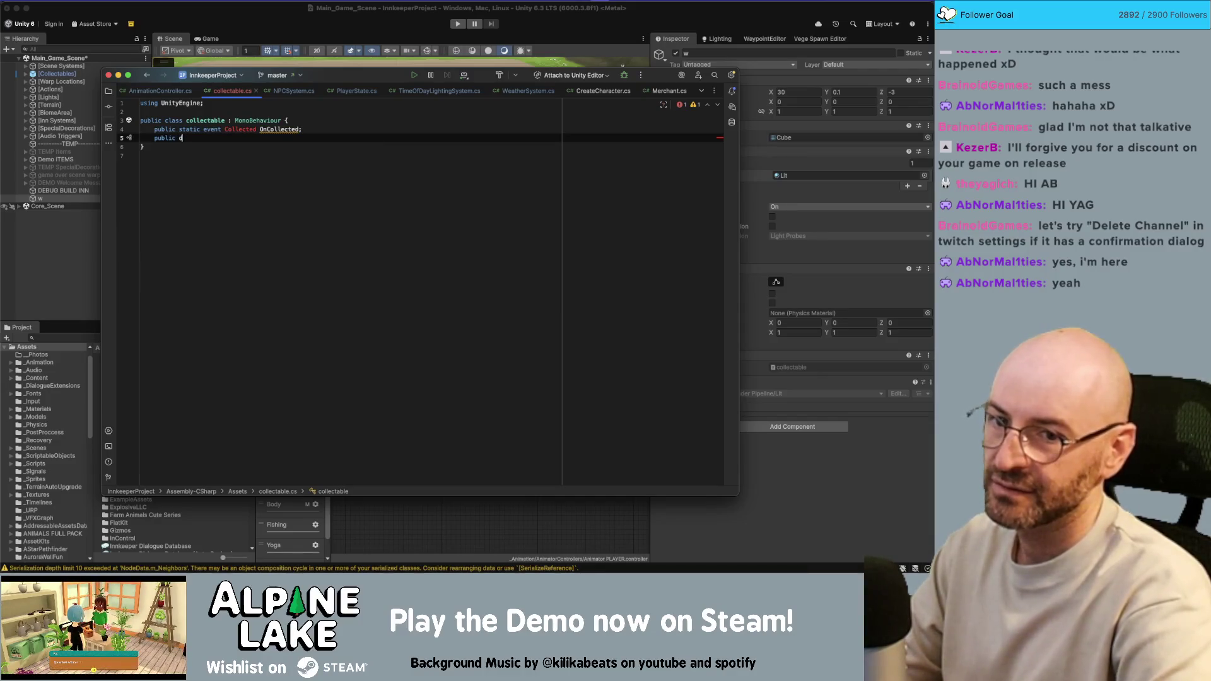
pyautogui.write('elegate void Collected(')
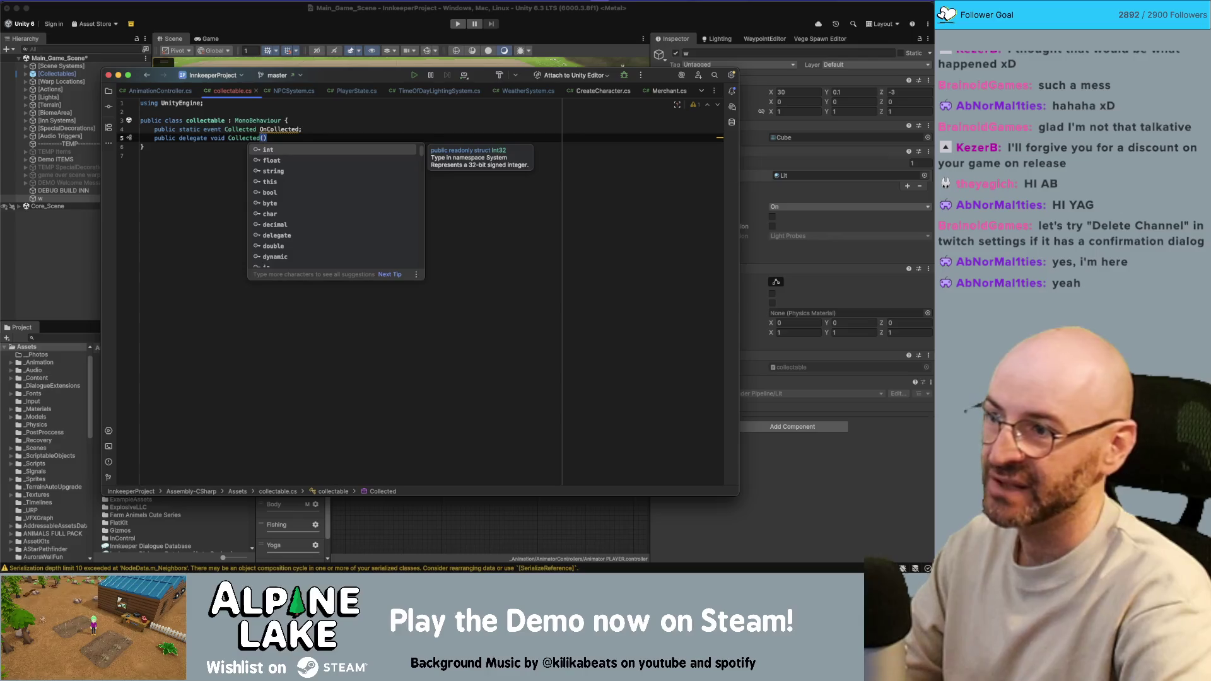
pyautogui.write('int item')
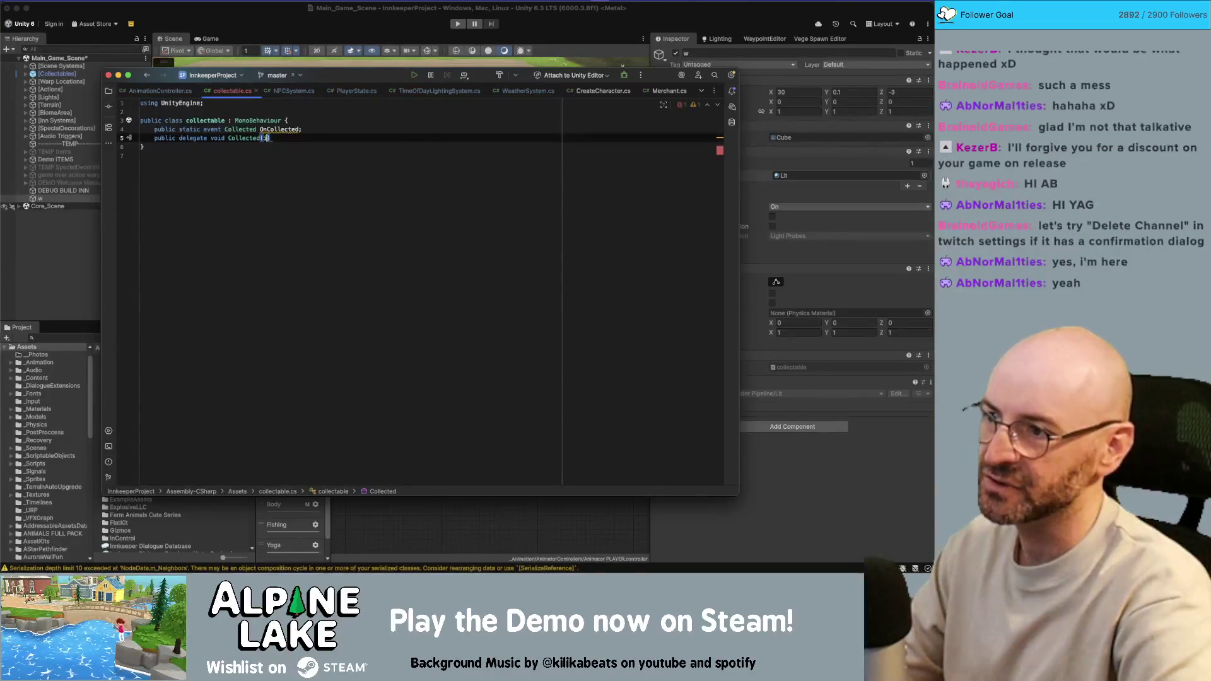
pyautogui.write('string itemname')
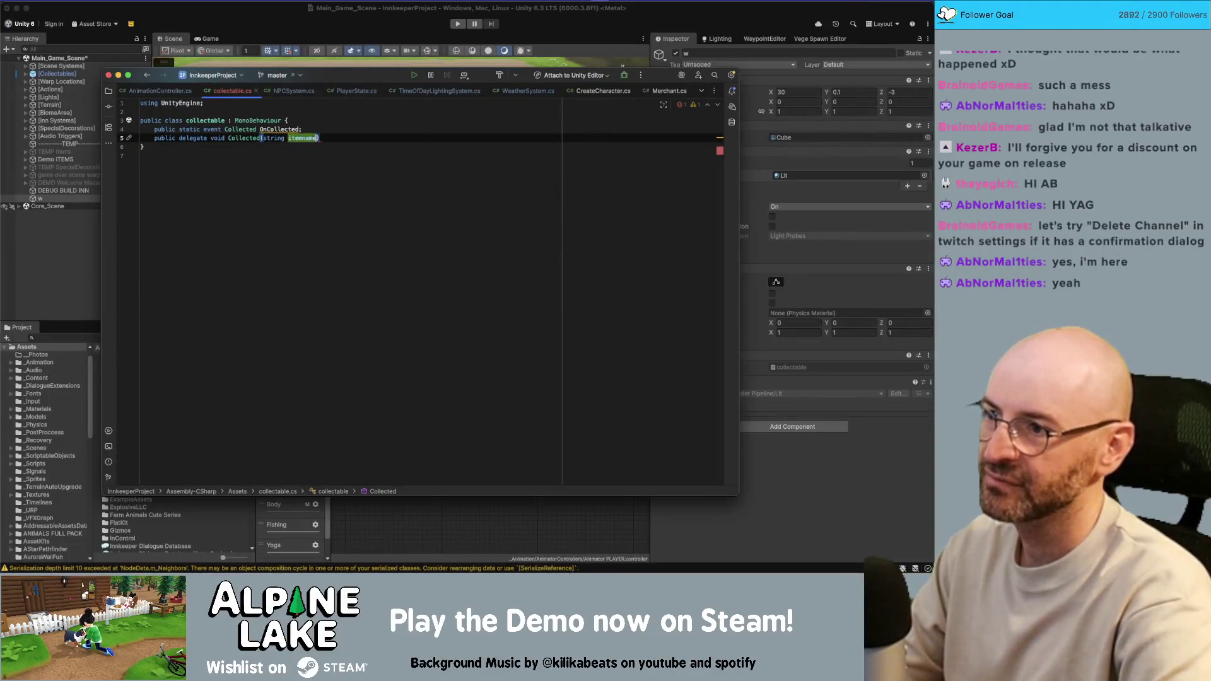
pyautogui.press('Return')
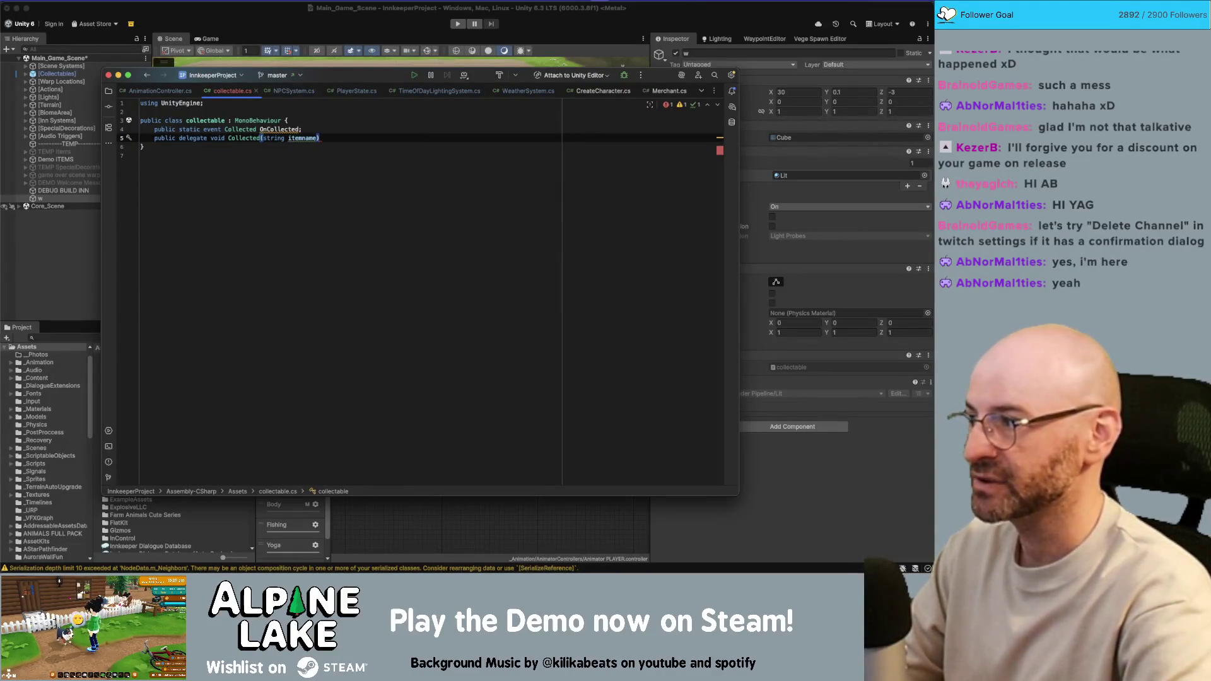
pyautogui.write(';')
# Move the OnCollected event below the delegate and add blank lines for a new method.
pyautogui.press('Up')
pyautogui.press('Home')
pyautogui.press('Return')
pyautogui.press('End')
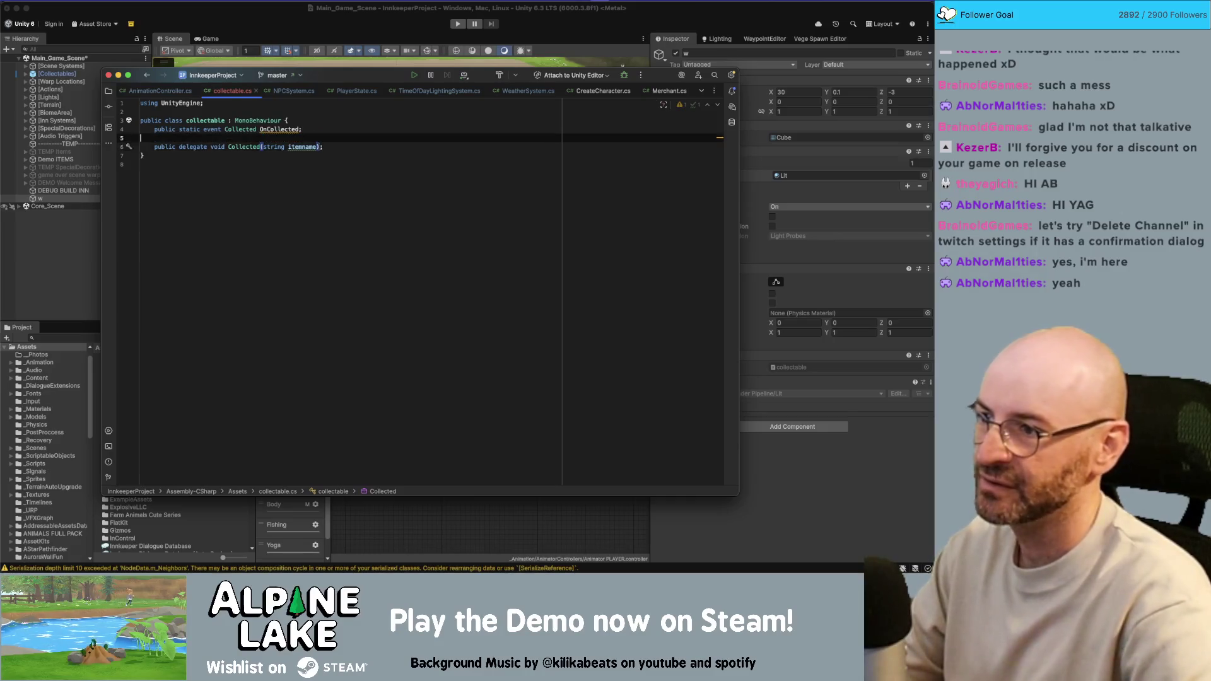
pyautogui.hotkey('alt', 'shift', 'Down')
pyautogui.press('Return')
pyautogui.press('Up')
pyautogui.press('End')
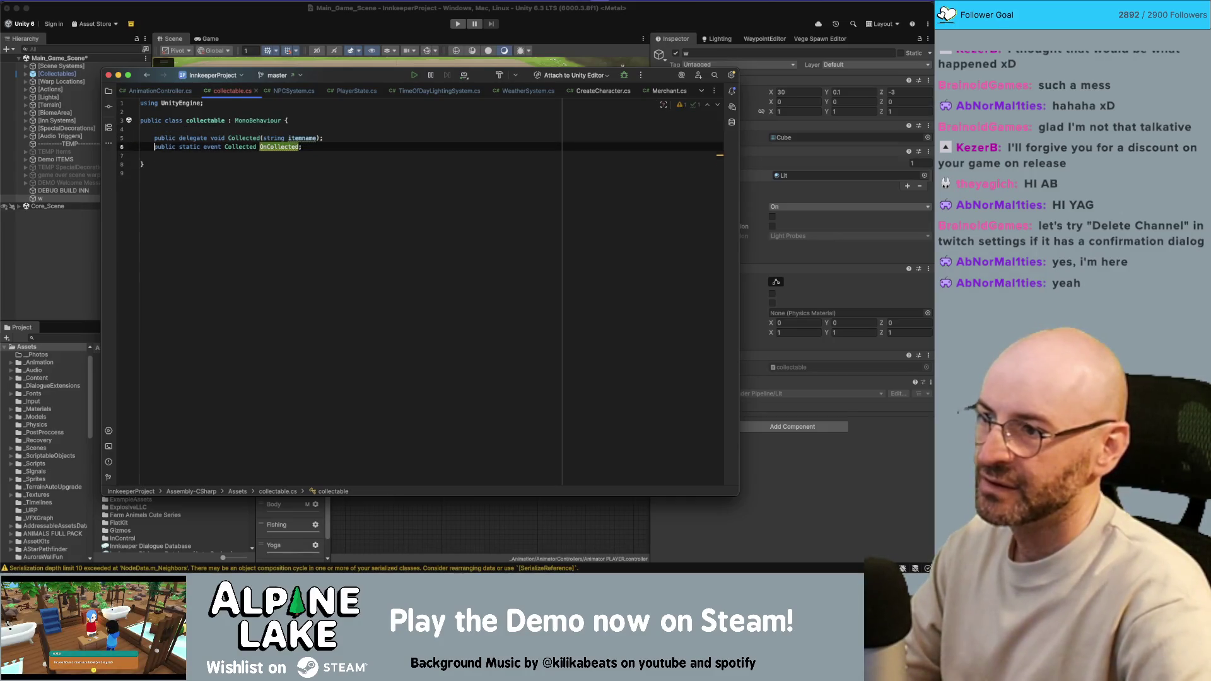
pyautogui.press('Return')
pyautogui.press('Return')
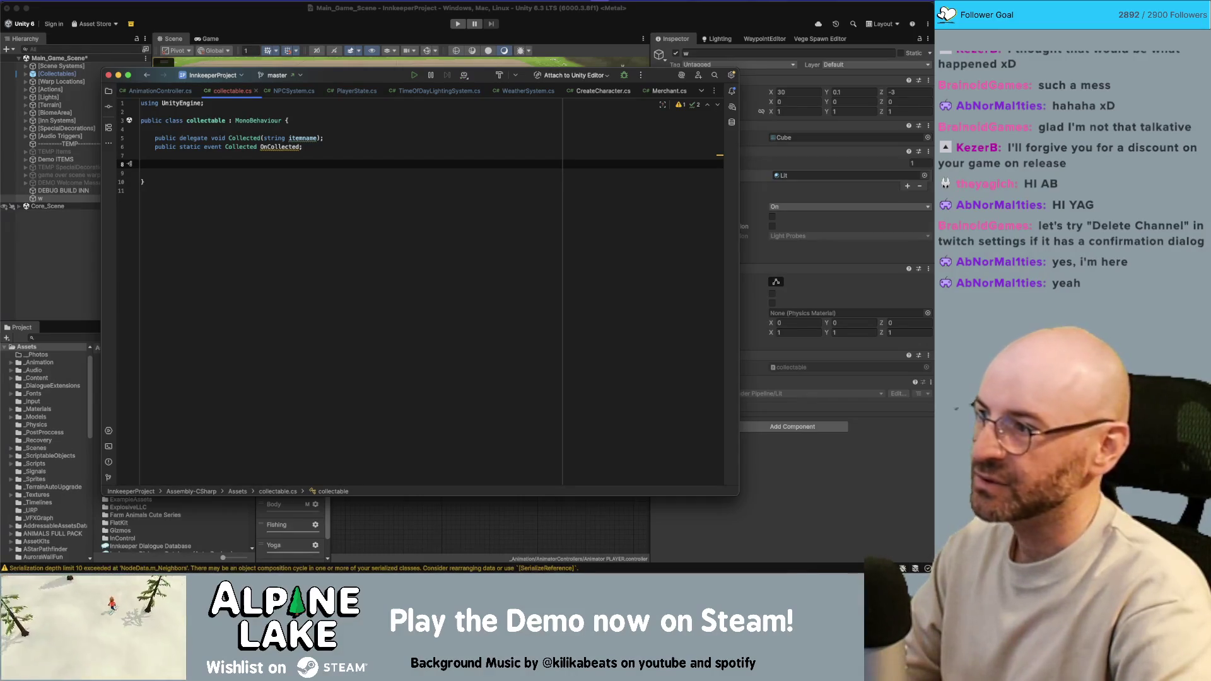
# Generate an OnTriggerEnter(Collider other) method stub and clear its placeholder body.
pyautogui.write('p')
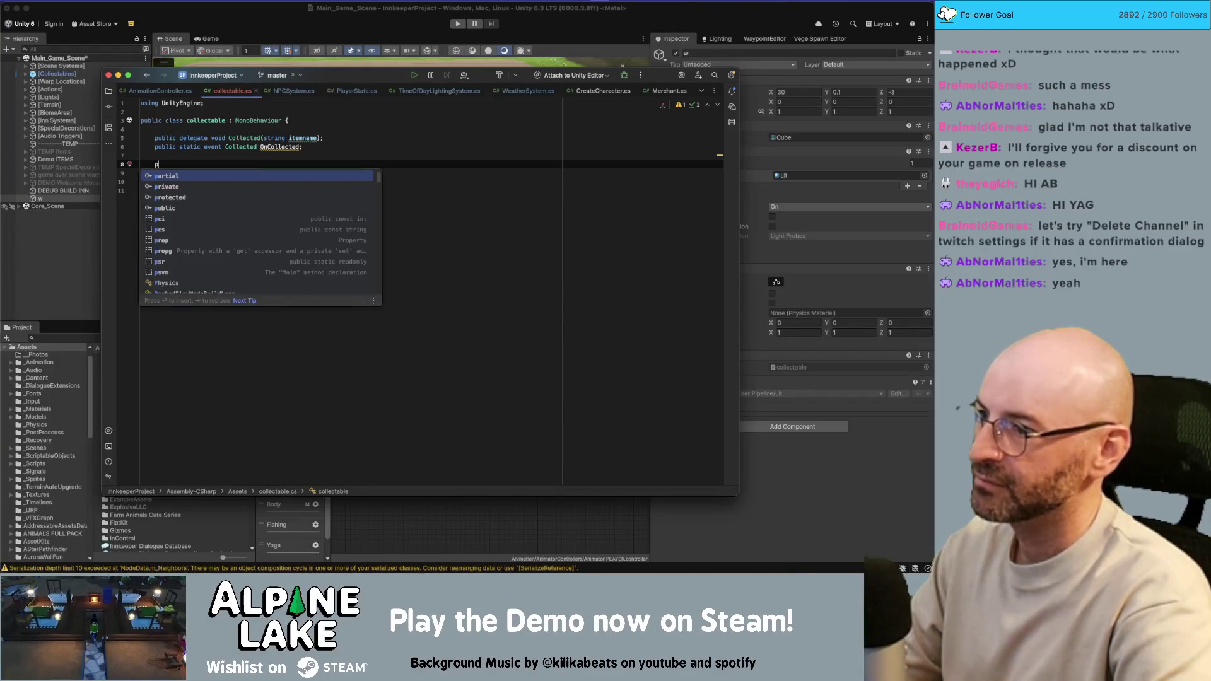
pyautogui.write('ublic void OnTriggerEnt')
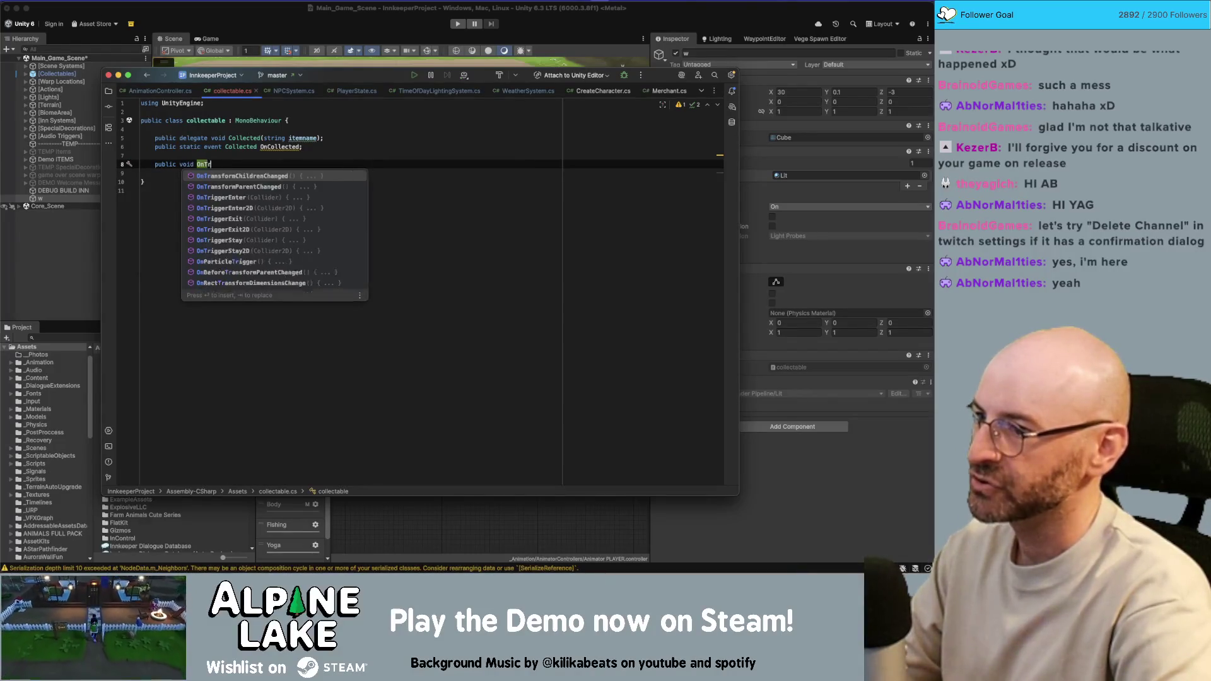
pyautogui.press('Return')
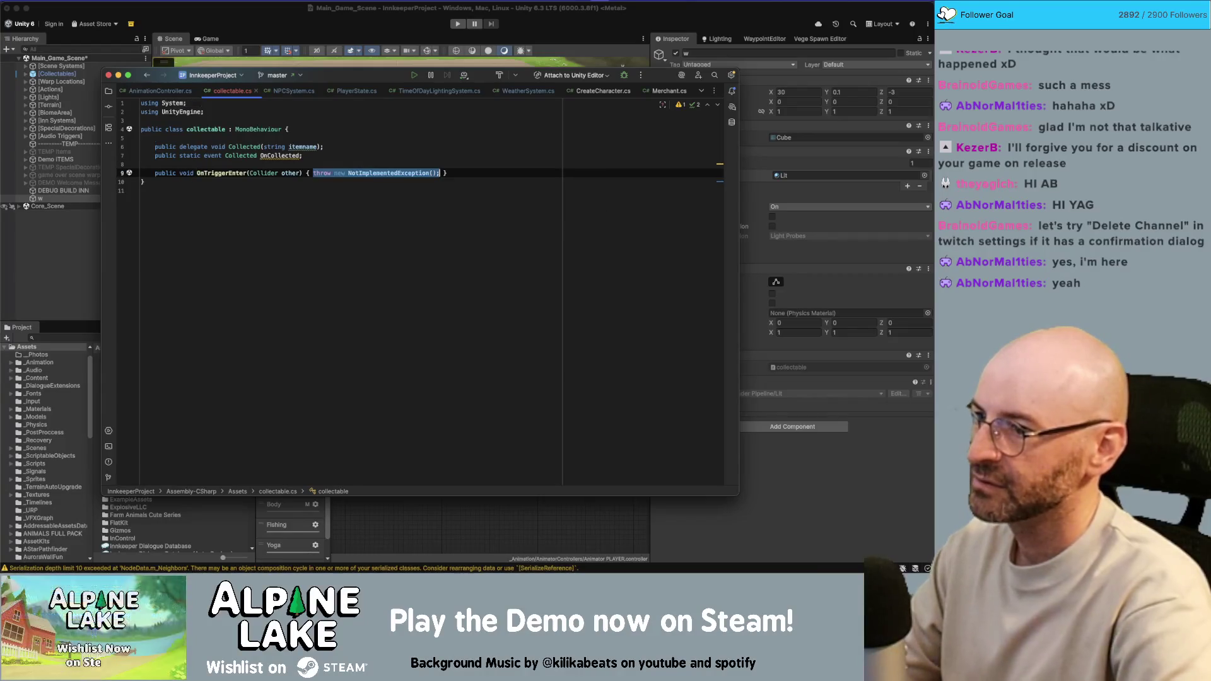
pyautogui.press('Return')
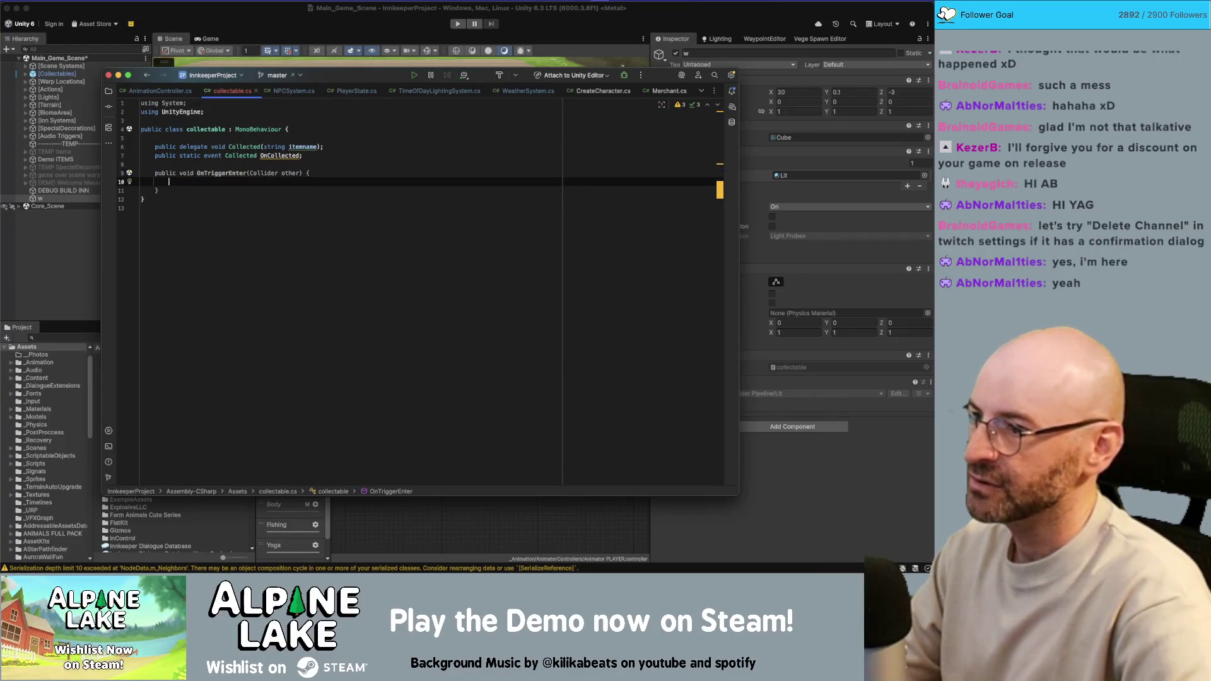
# Write an empty if (other.CompareTag("Player")) block inside OnTriggerEnter.
pyautogui.write('if(other')
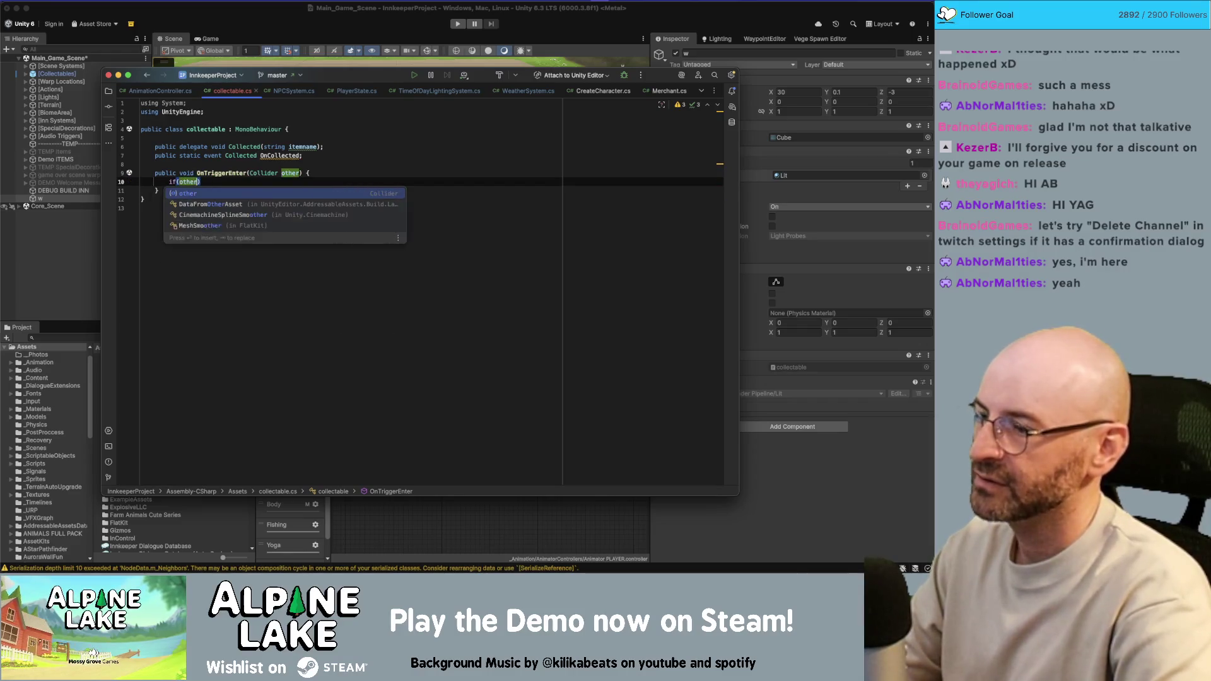
pyautogui.write(' ==')
pyautogui.press('BackSpace')
pyautogui.press('BackSpace')
pyautogui.press('BackSpace')
pyautogui.write('.Comp')
pyautogui.press('Return')
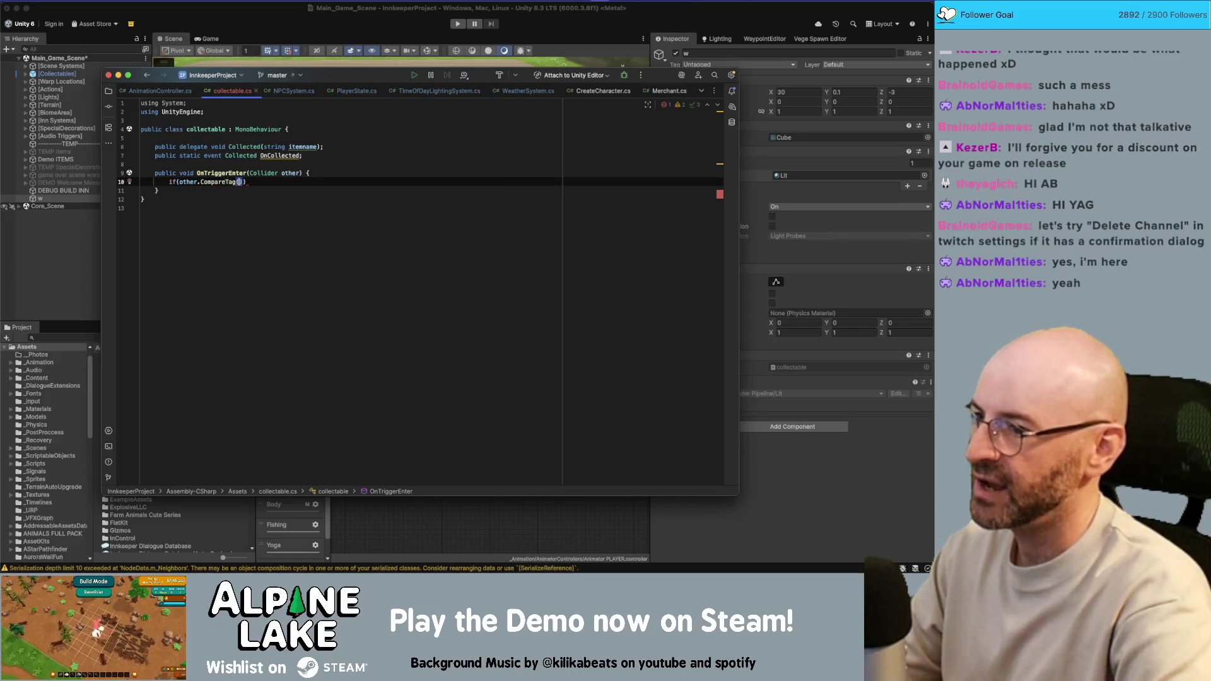
pyautogui.write('"p')
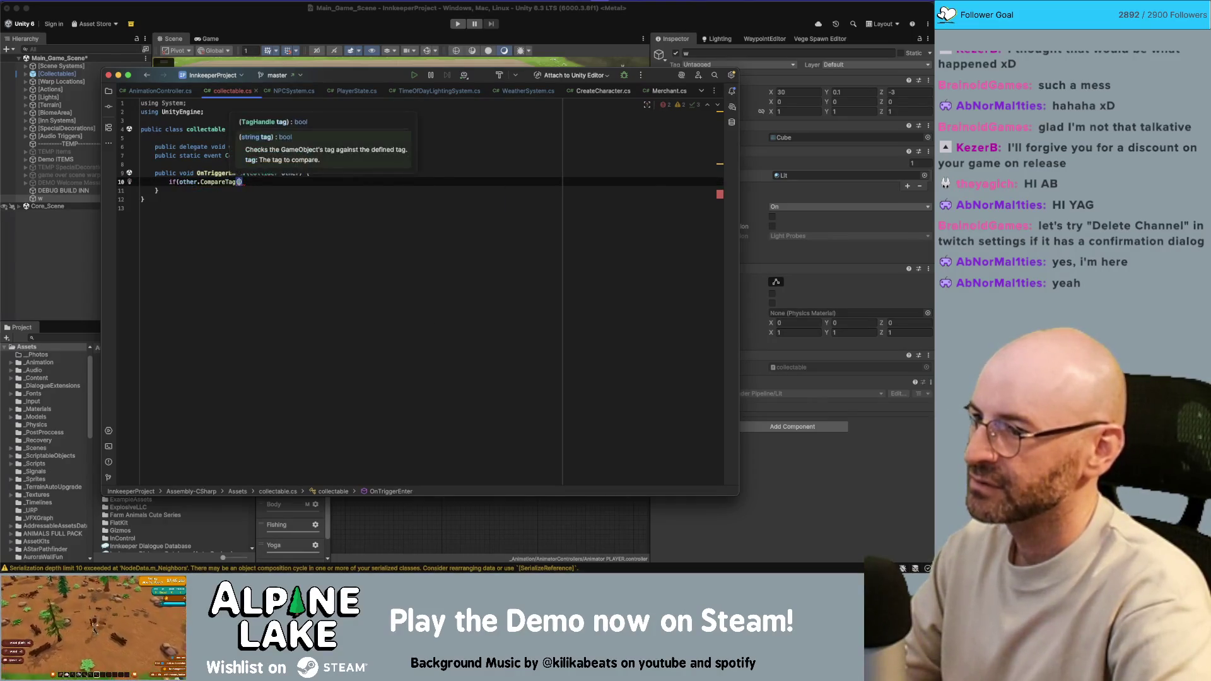
pyautogui.press('BackSpace')
pyautogui.write('Pla"')
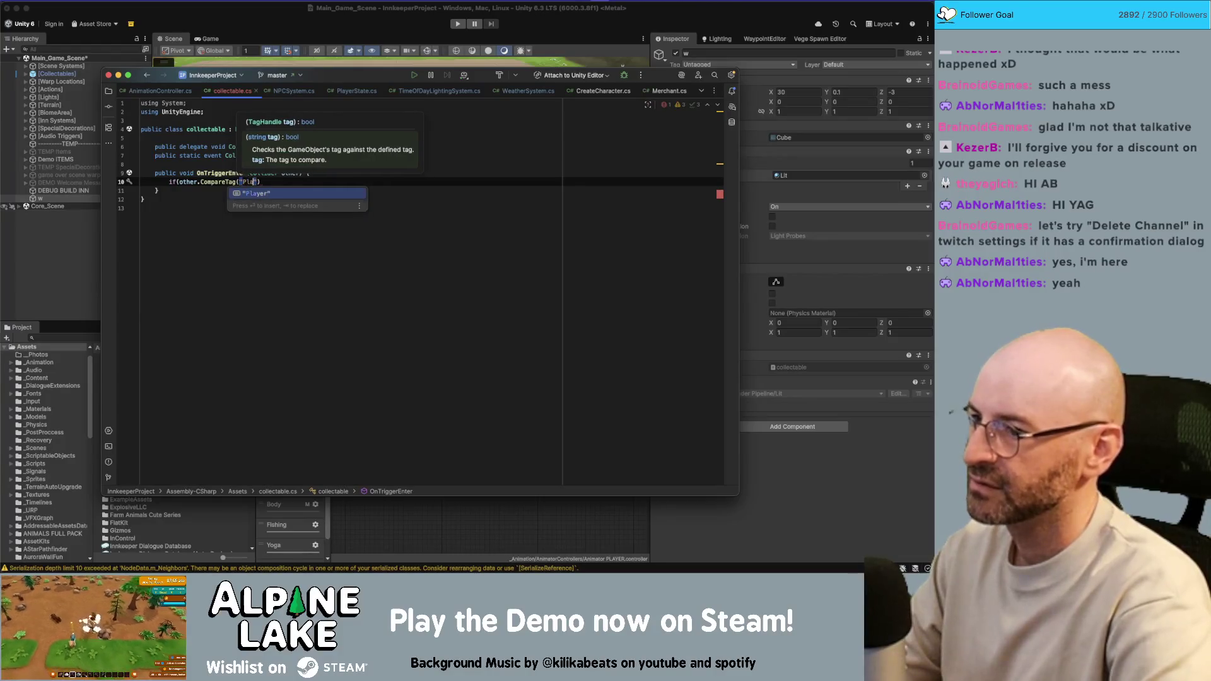
pyautogui.press('Return')
pyautogui.write('){')
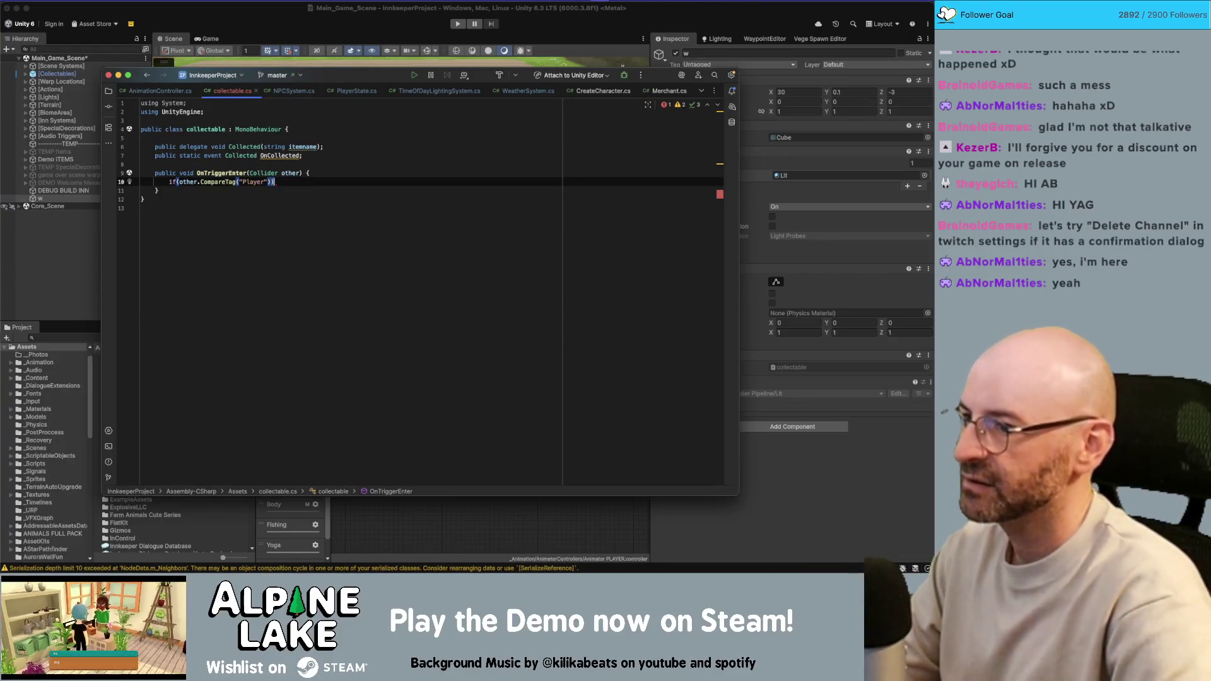
pyautogui.press('Return')
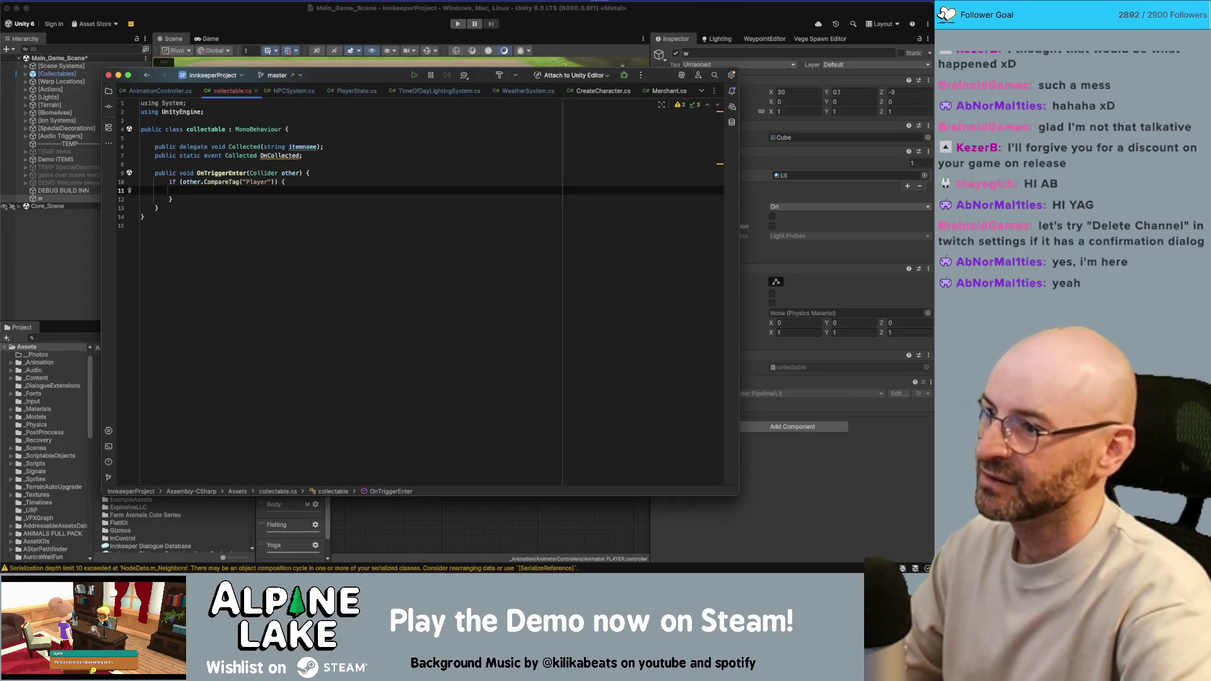
# Add an if (OnCollected != null) check inside the Player block.
pyautogui.write('OnCollected')
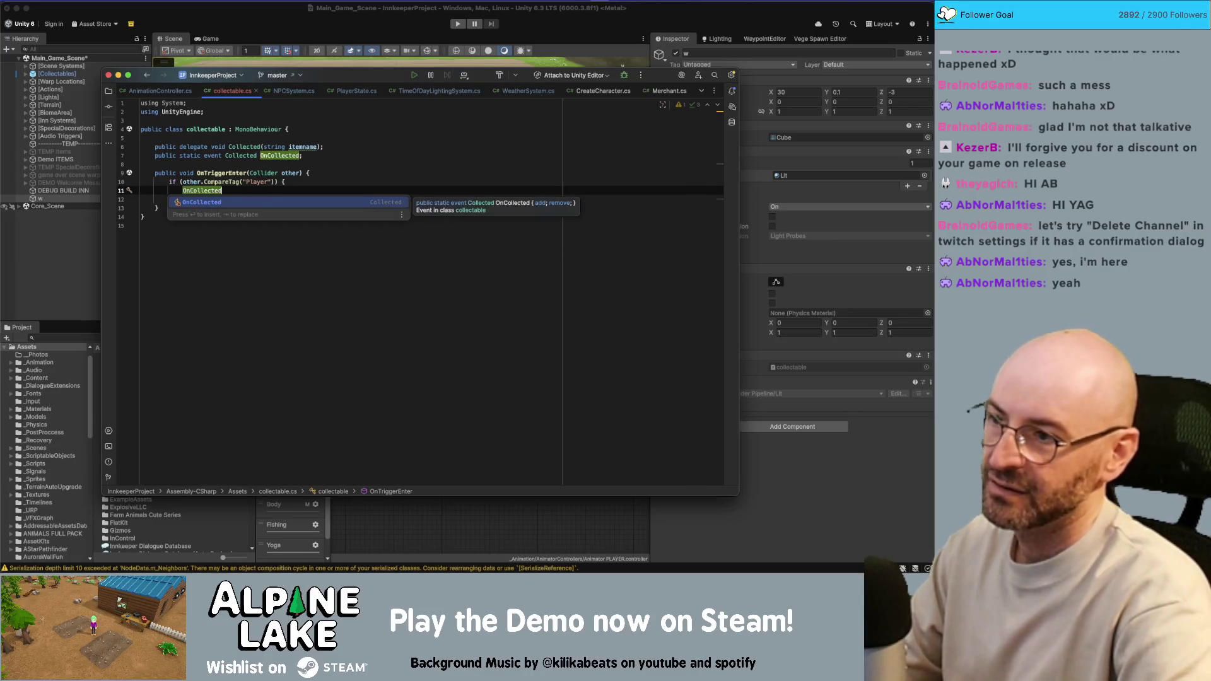
pyautogui.press('Escape')
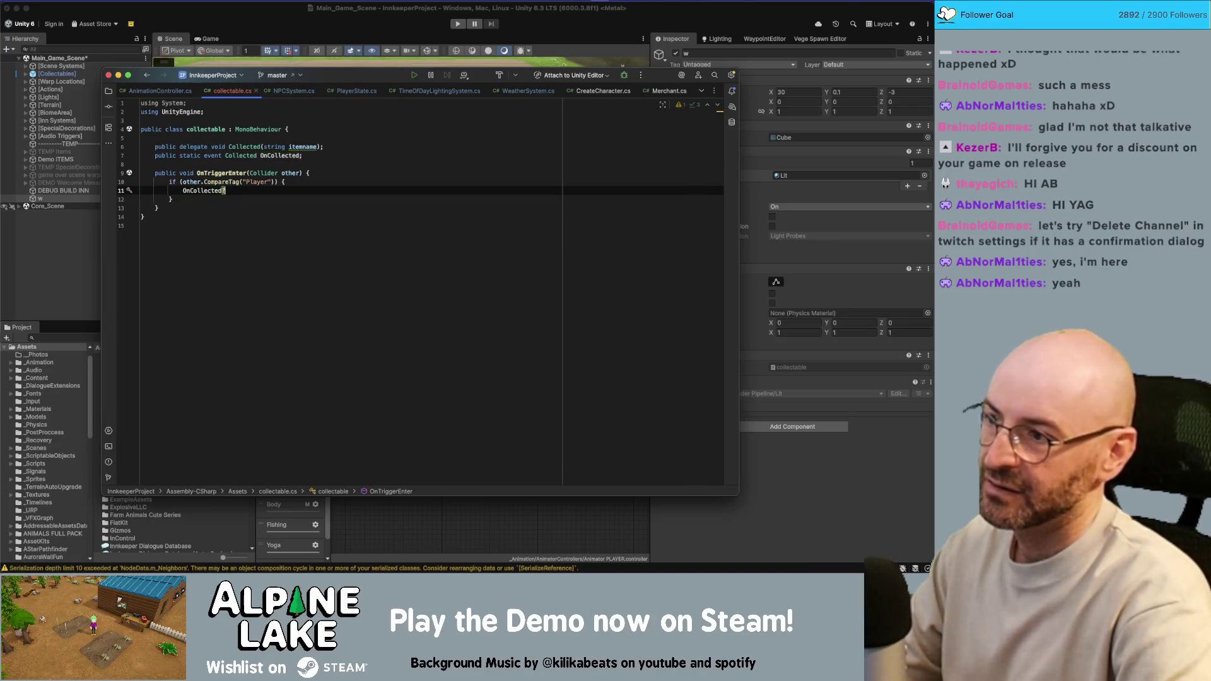
pyautogui.press('Home')
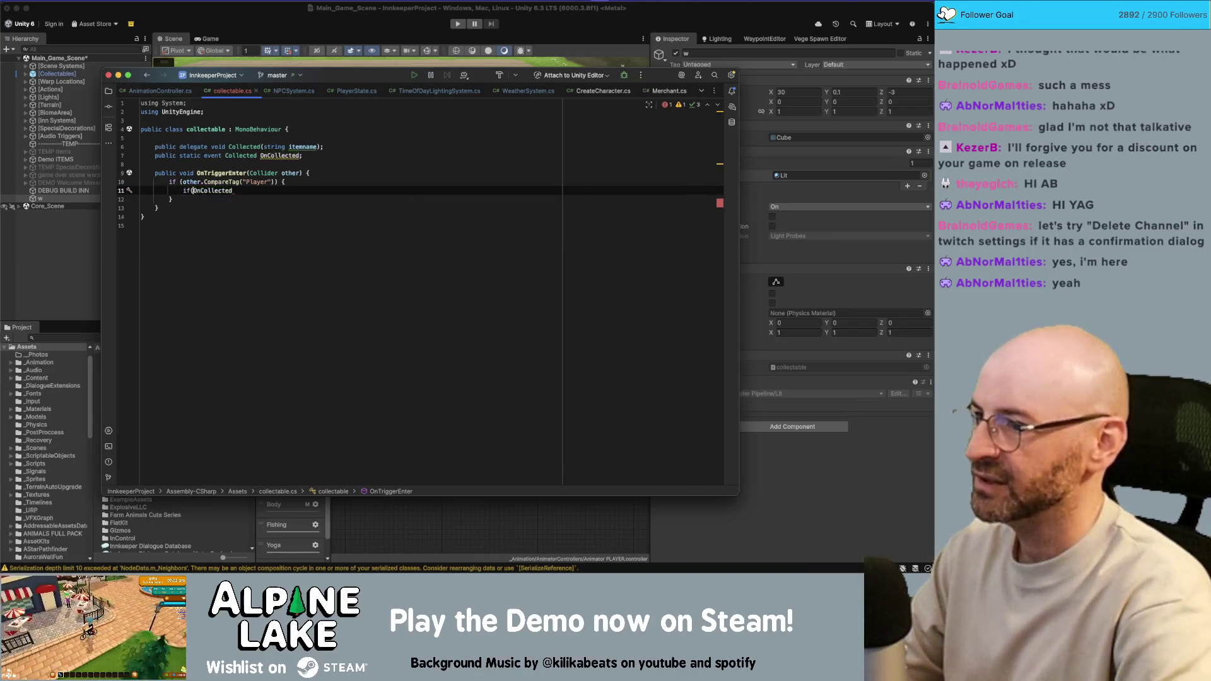
pyautogui.write('if(')
pyautogui.press('End')
pyautogui.write('!= null){')
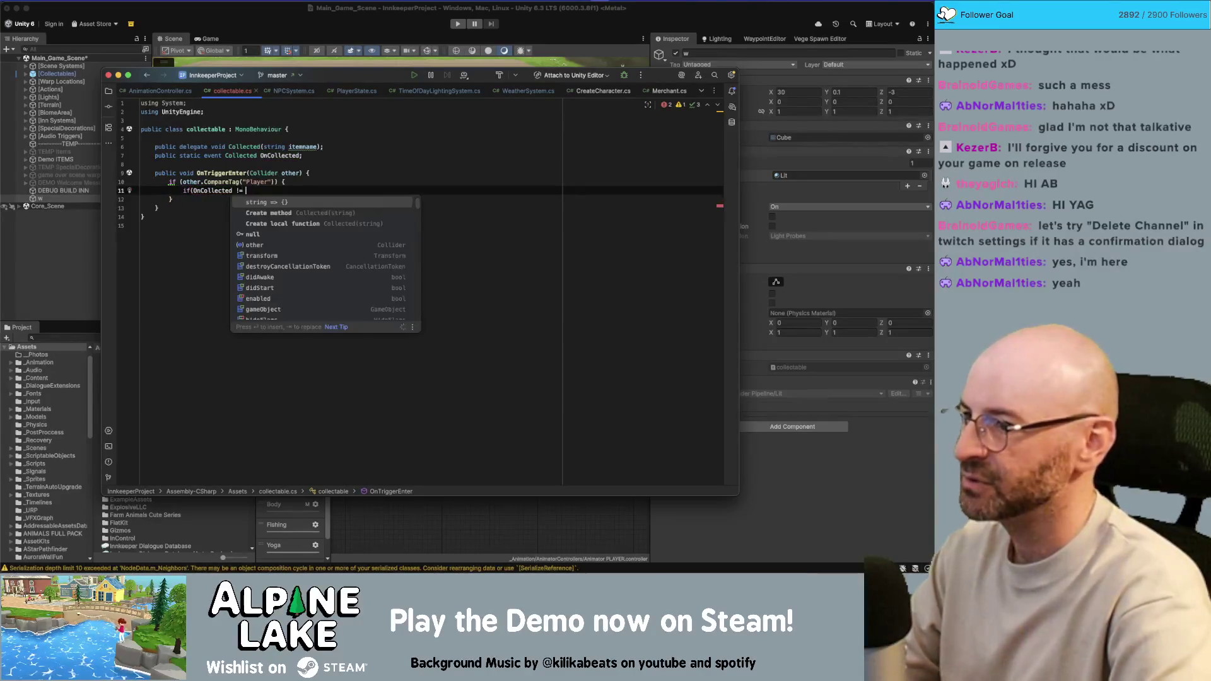
pyautogui.press('Return')
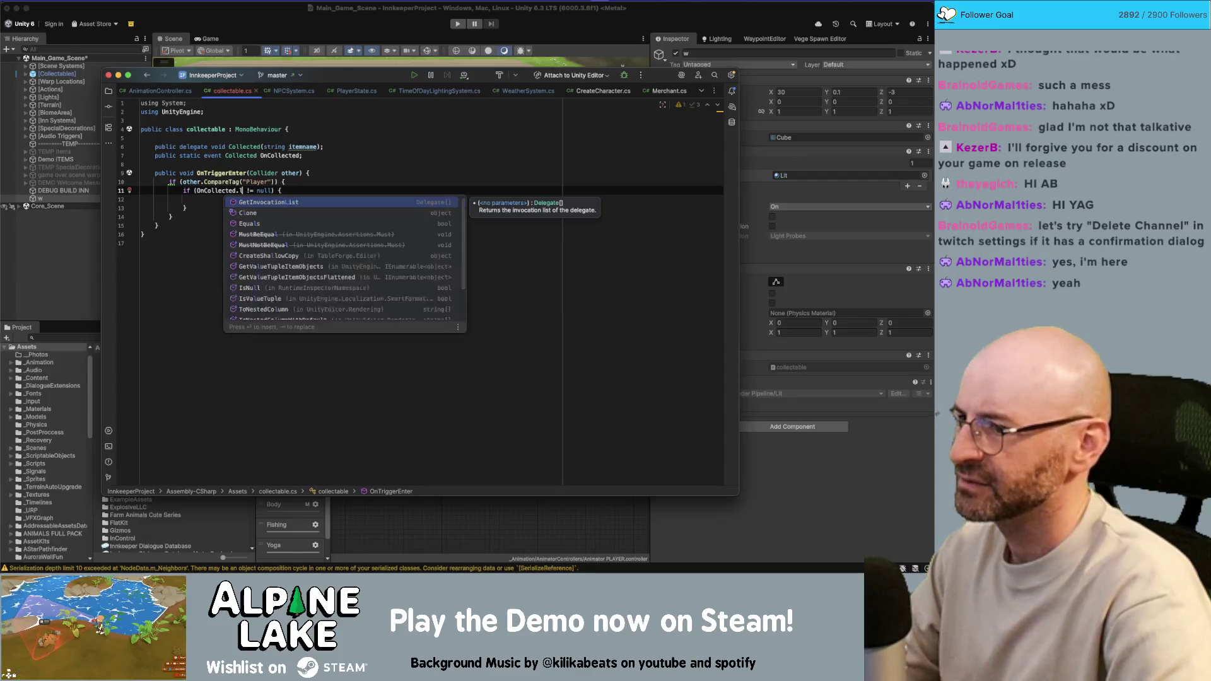
# Raise the event with OnCollected.Invoke("disc") inside the null check.
pyautogui.click(216, 191)
pyautogui.click(197, 199)
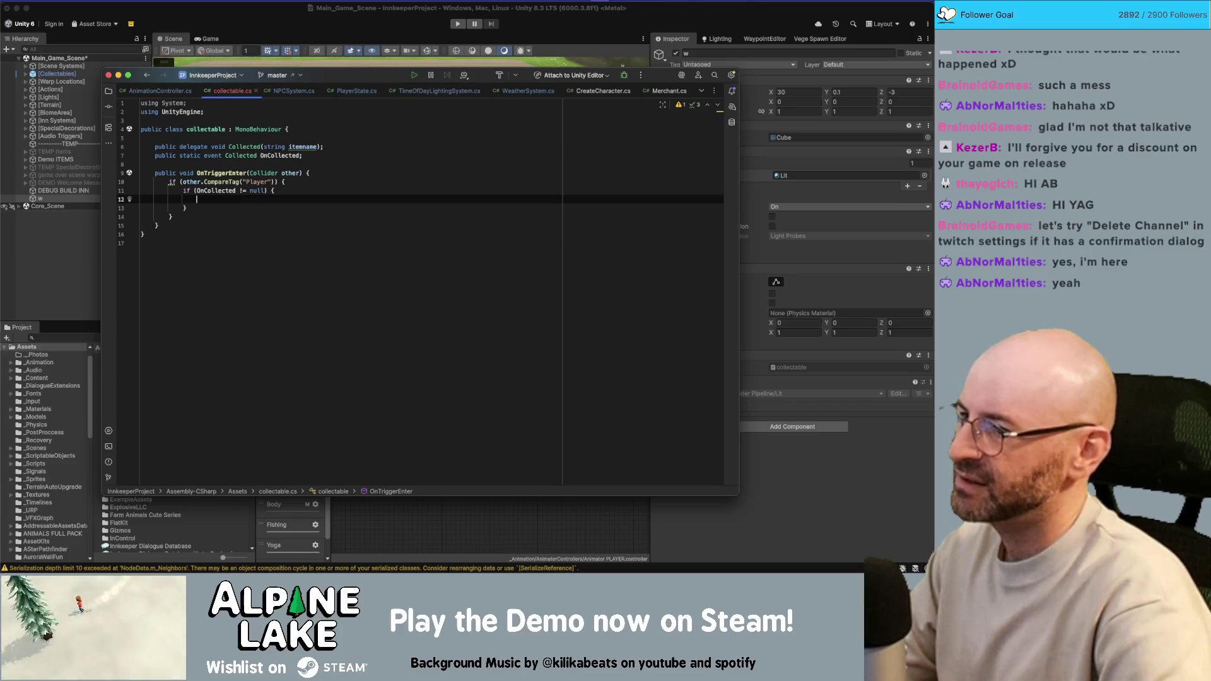
pyautogui.write('OnCollected.I')
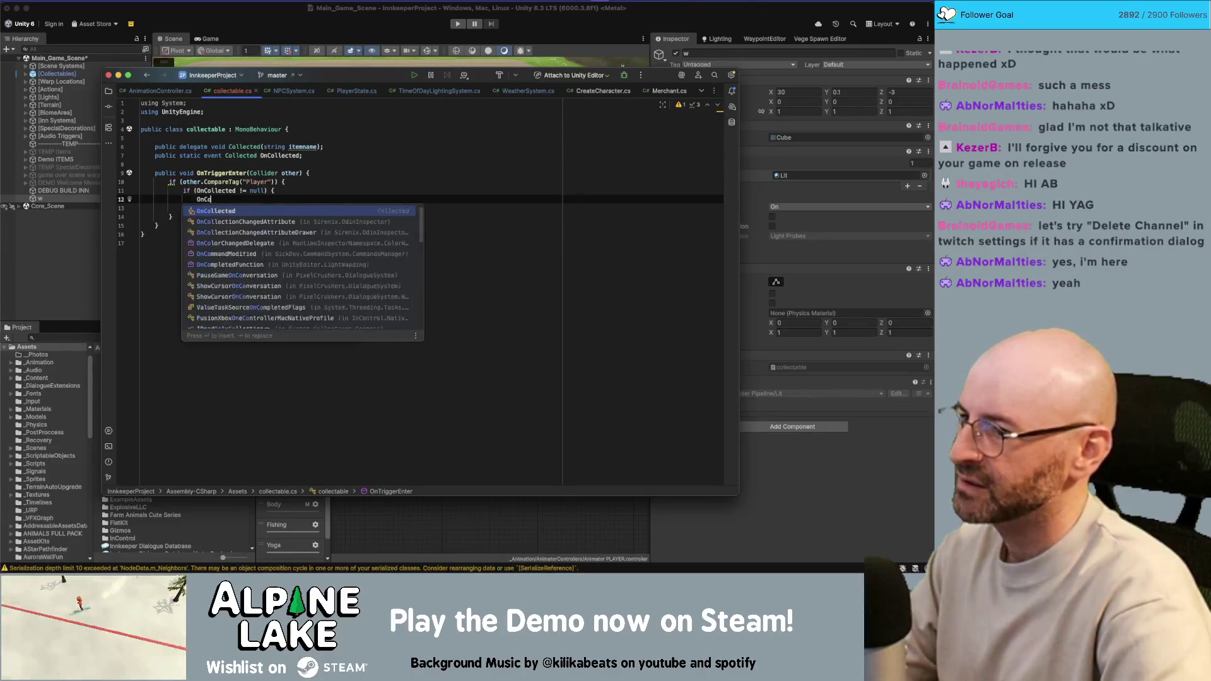
pyautogui.press('Return')
pyautogui.write('.Inv')
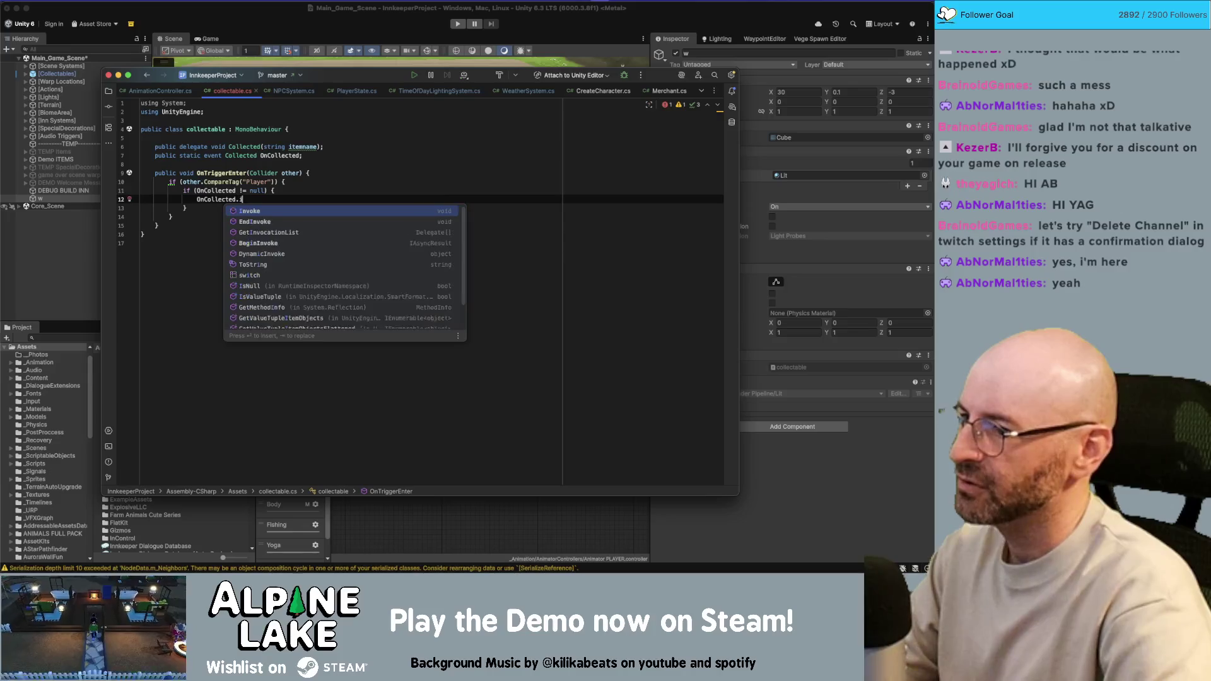
pyautogui.press('Return')
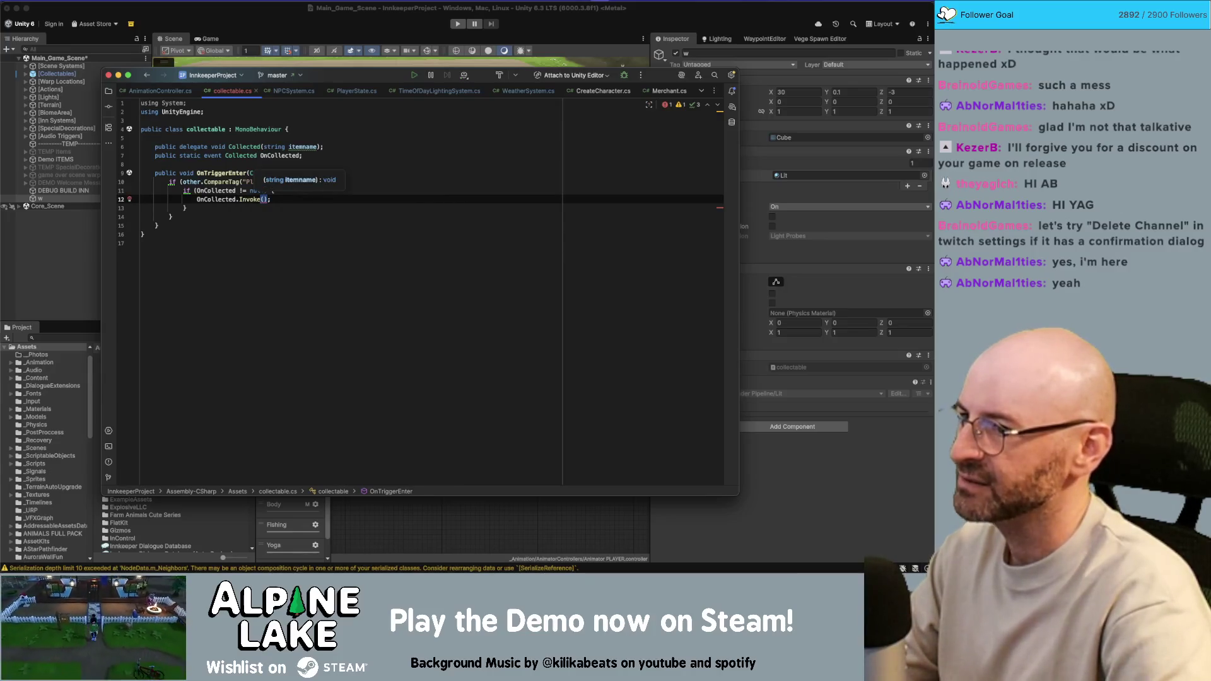
pyautogui.write('"dis')
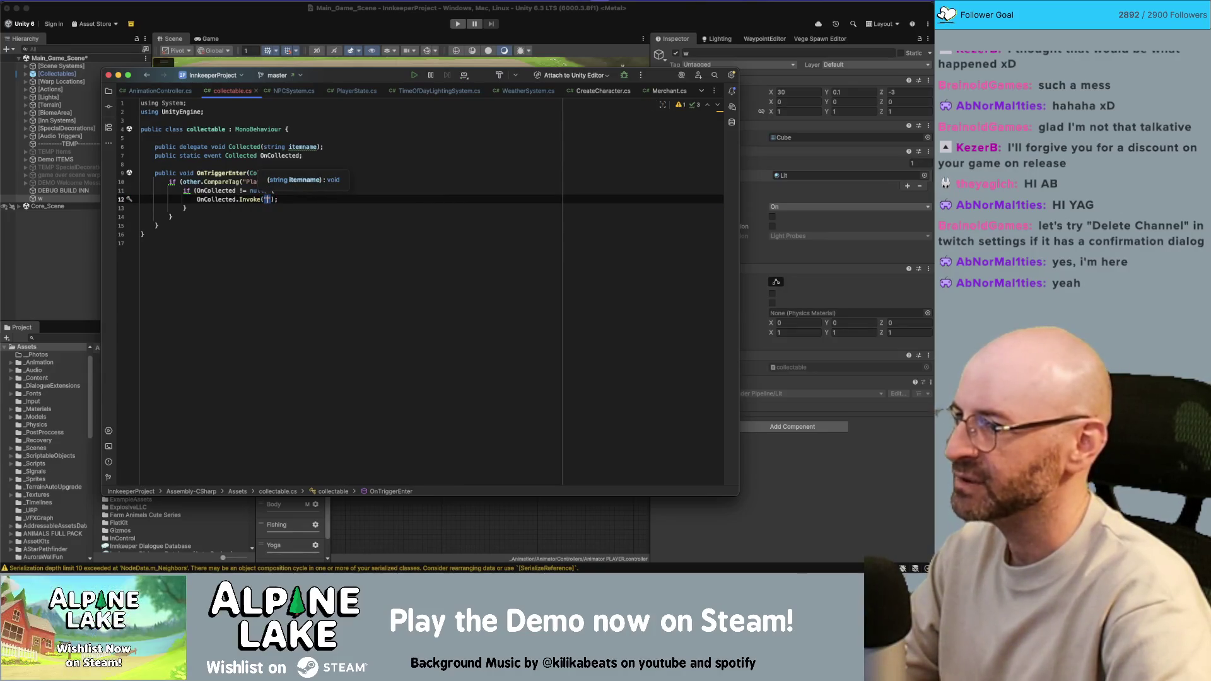
pyautogui.write('c')
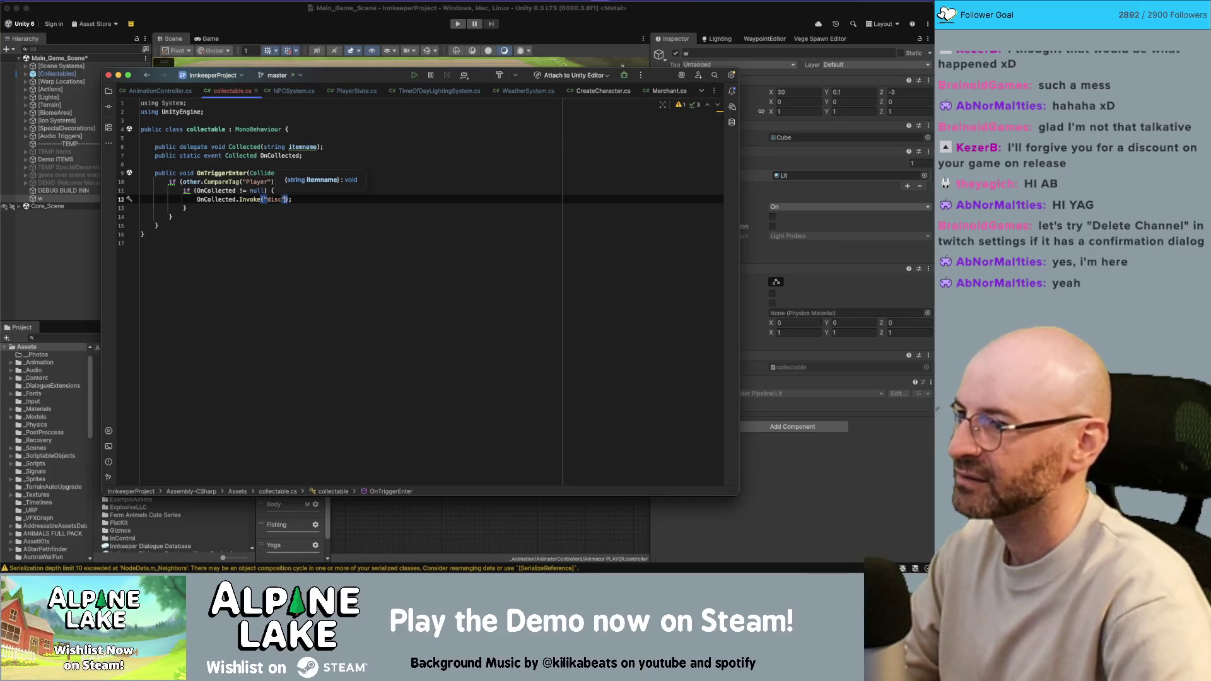
# Add blank lines below the OnCollected event declaration.
pyautogui.click(197, 200)
pyautogui.click(303, 156)
pyautogui.press('Return')
pyautogui.press('Return')
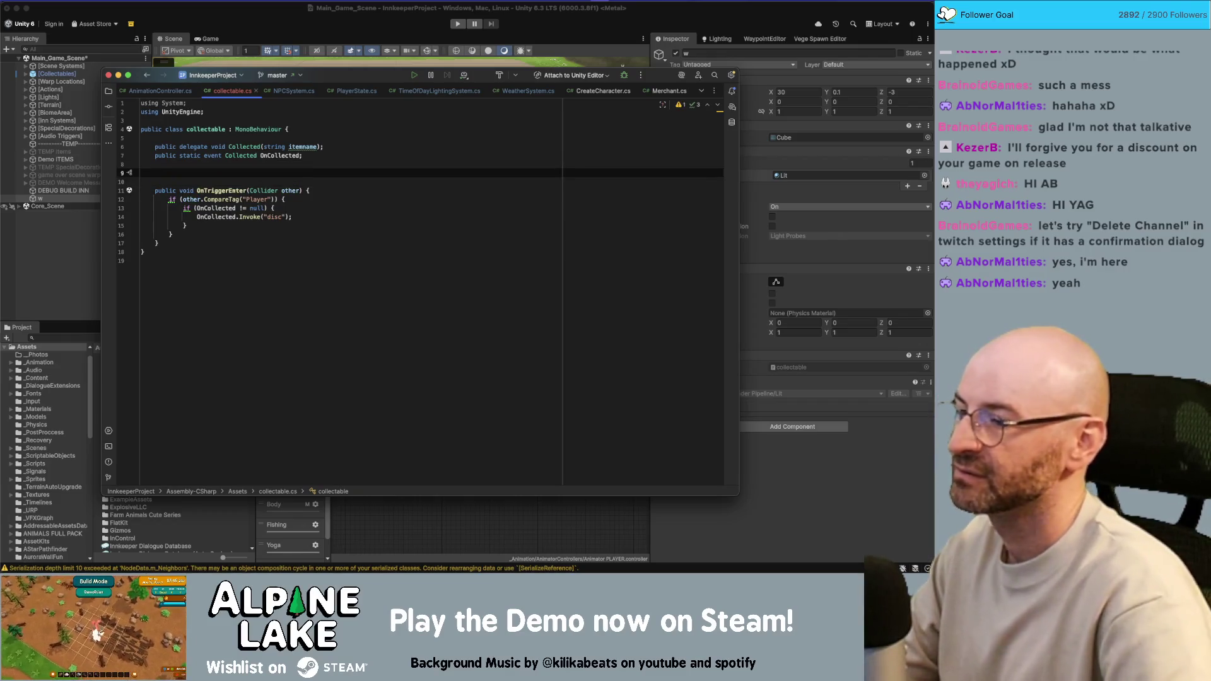
pyautogui.press('Down')
pyautogui.press('Down')
pyautogui.press('Down')
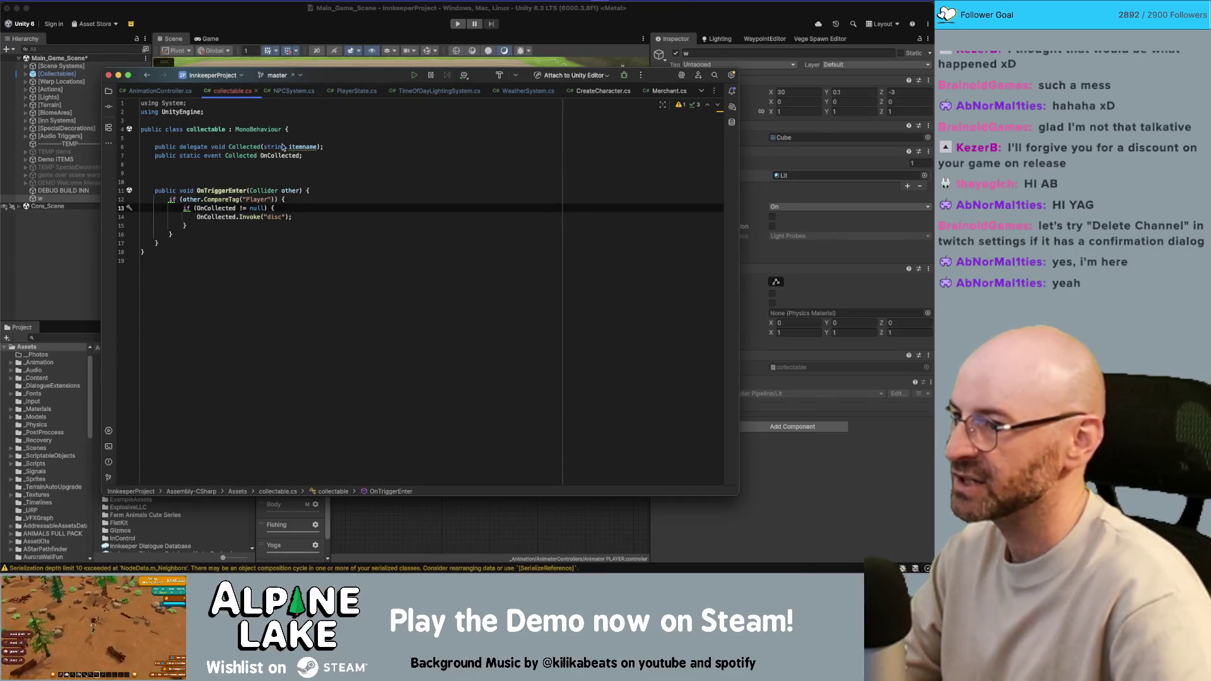
pyautogui.click(268, 147)
pyautogui.press('Down')
pyautogui.press('Down')
pyautogui.press('Down')
pyautogui.press('Up')
pyautogui.press('Up')
pyautogui.press('Up')
# Add gameObject.SetActive(false); right after the null-check block.
pyautogui.press('Down')
pyautogui.press('Down')
pyautogui.press('Down')
pyautogui.click(283, 233)
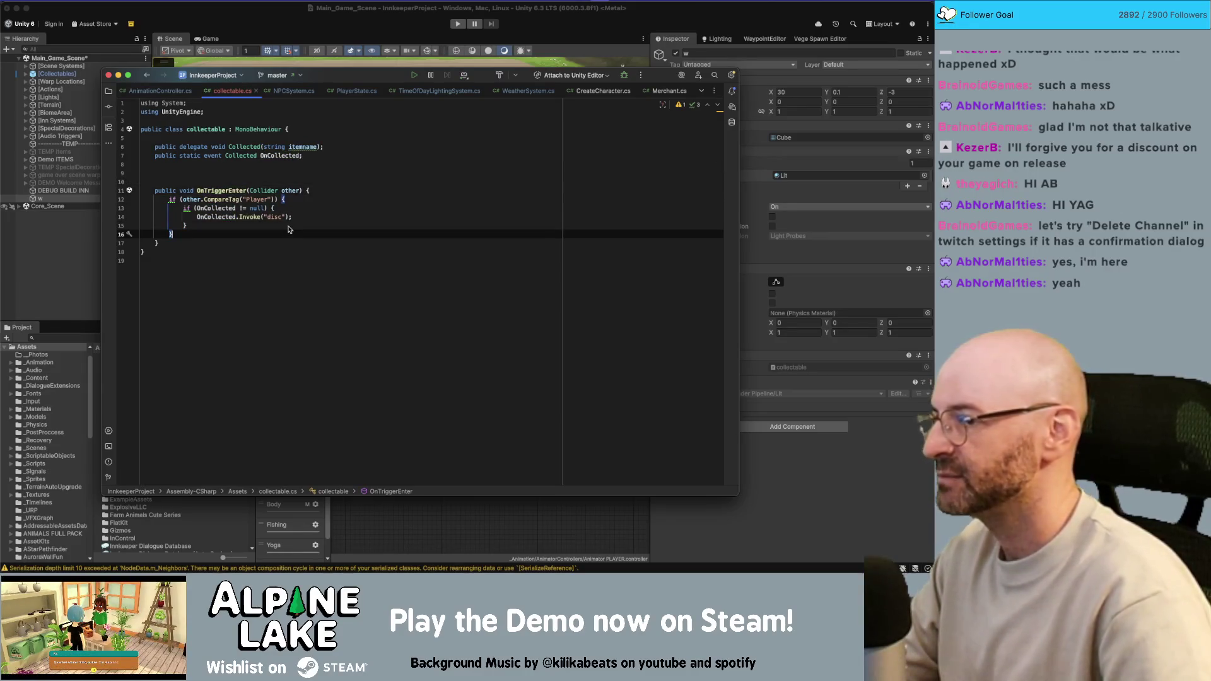
pyautogui.press('Up')
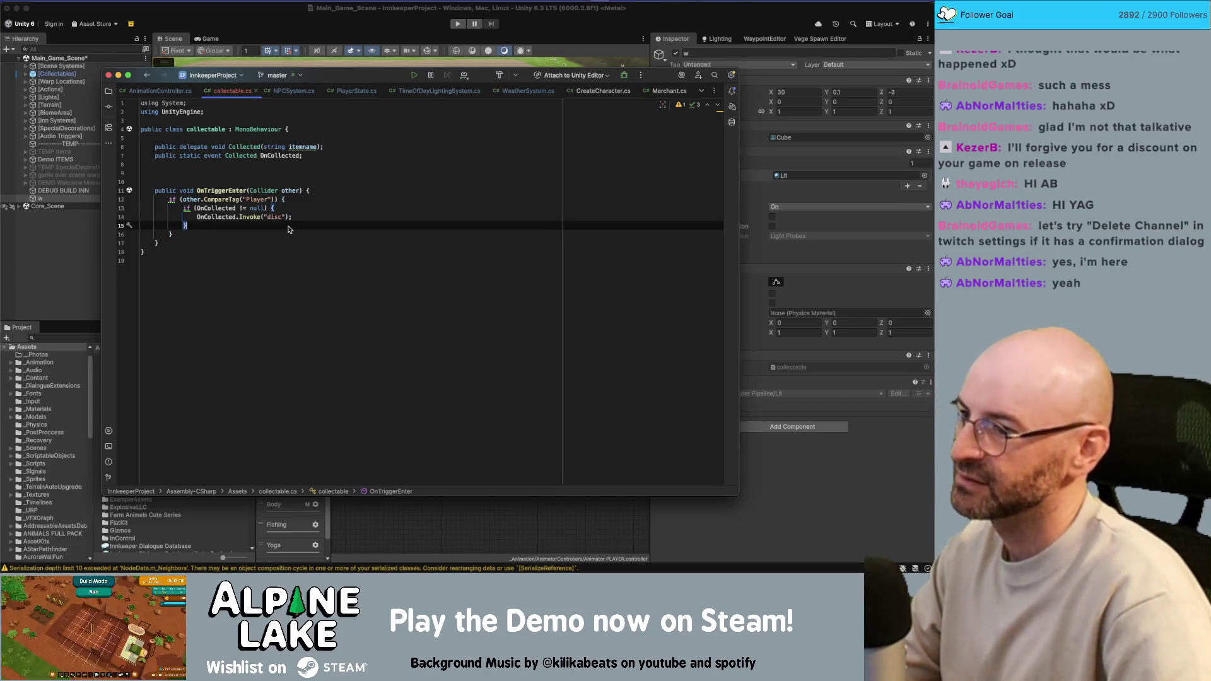
pyautogui.press('Return')
pyautogui.press('BackSpace')
pyautogui.press('BackSpace')
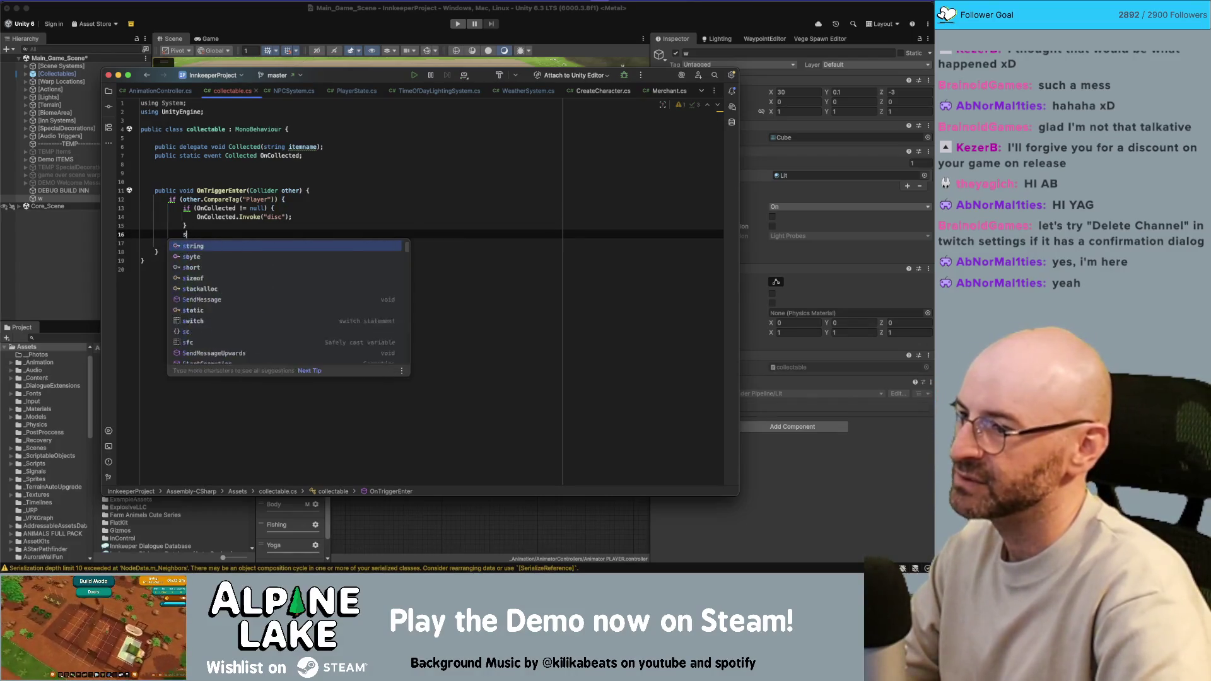
pyautogui.write('gameObject')
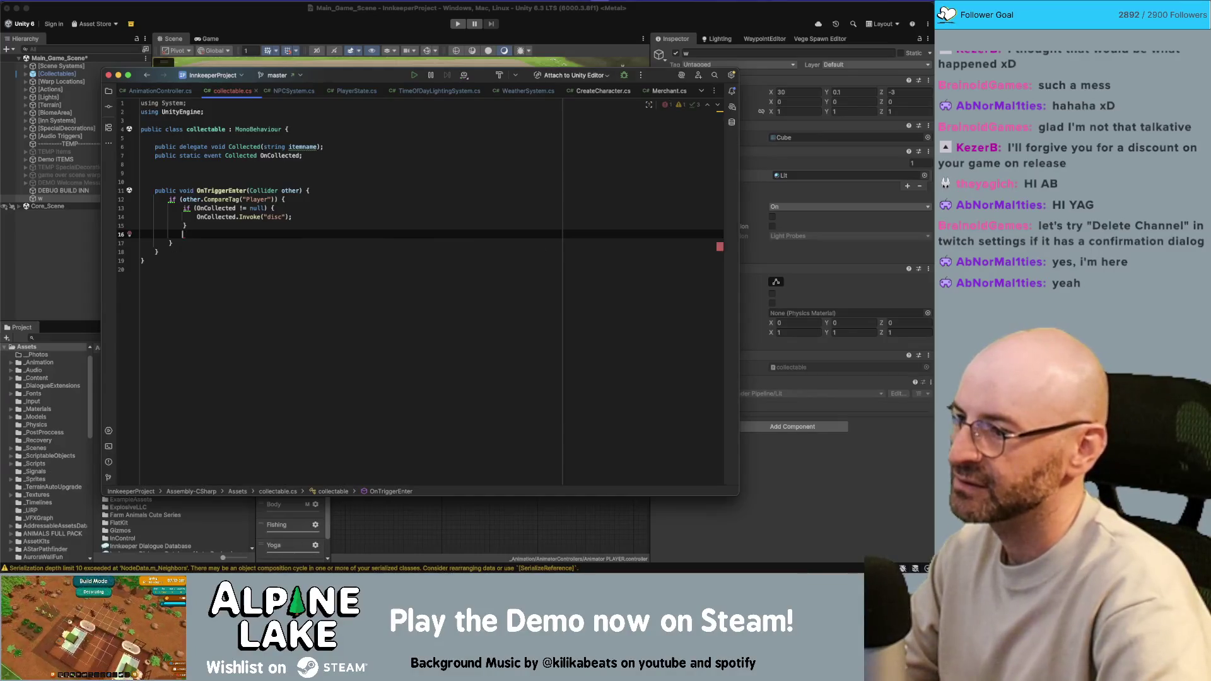
pyautogui.write('.SetActive(fal);')
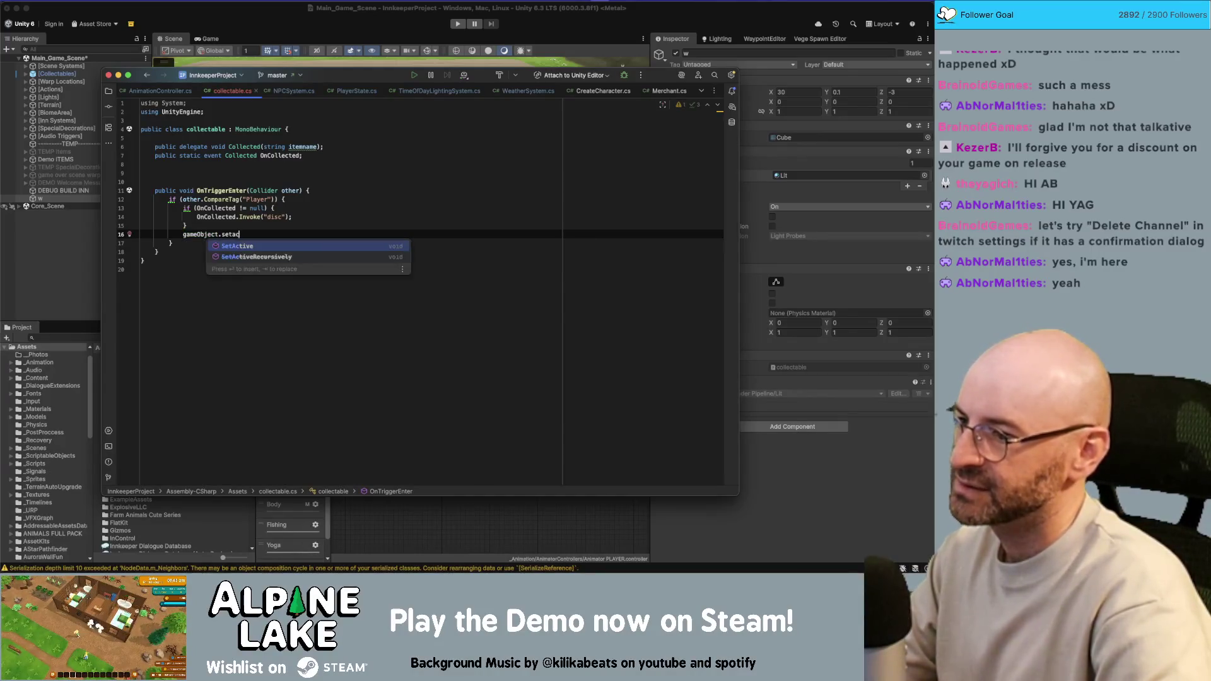
pyautogui.press('Return')
pyautogui.write('false')
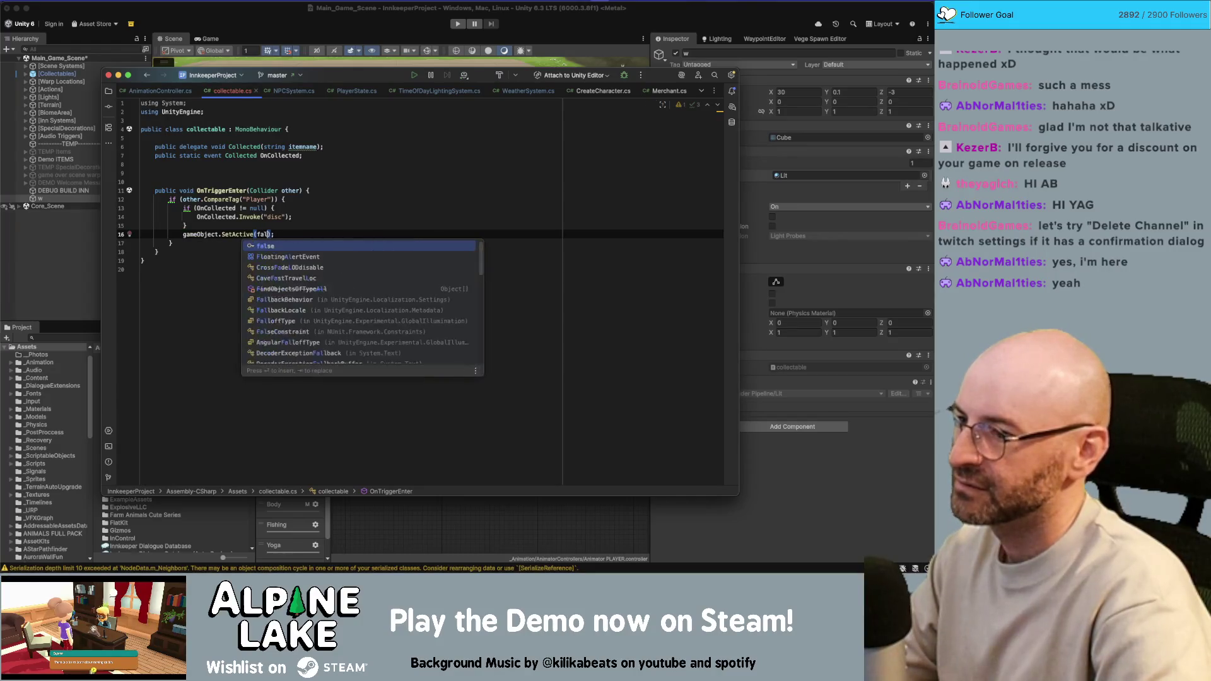
pyautogui.press('End')
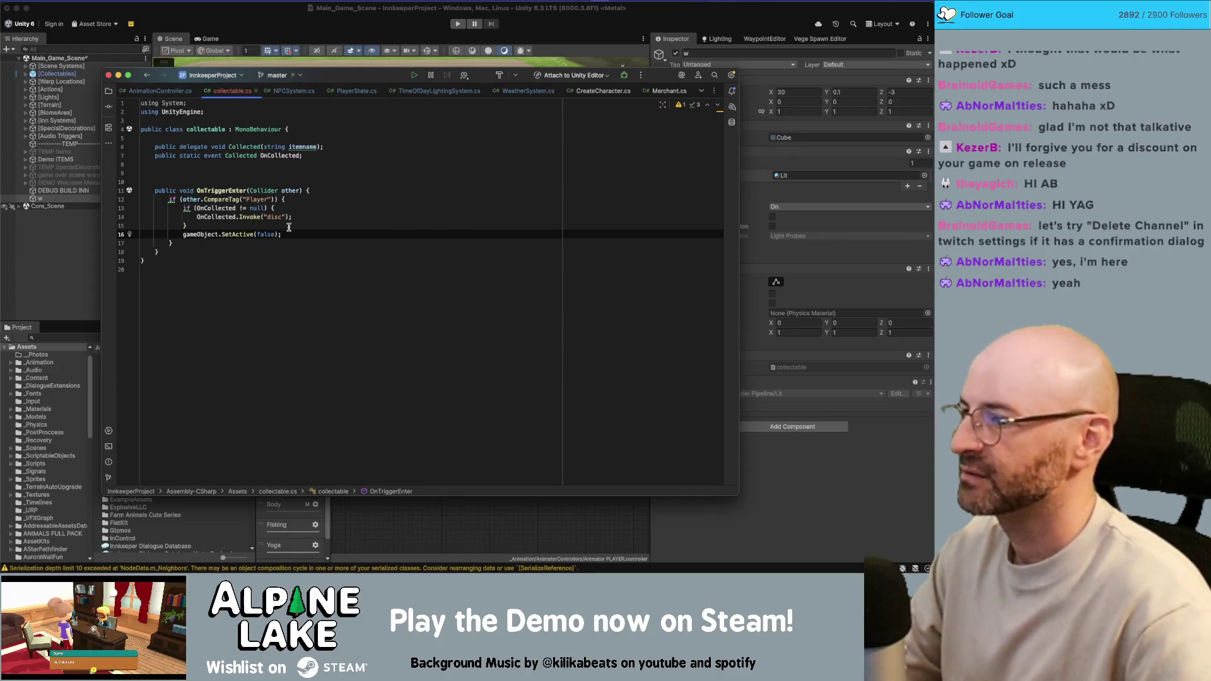
# Remove the extra blank lines above OnTriggerEnter and return to Unity.
pyautogui.click(172, 243)
pyautogui.click(154, 182)
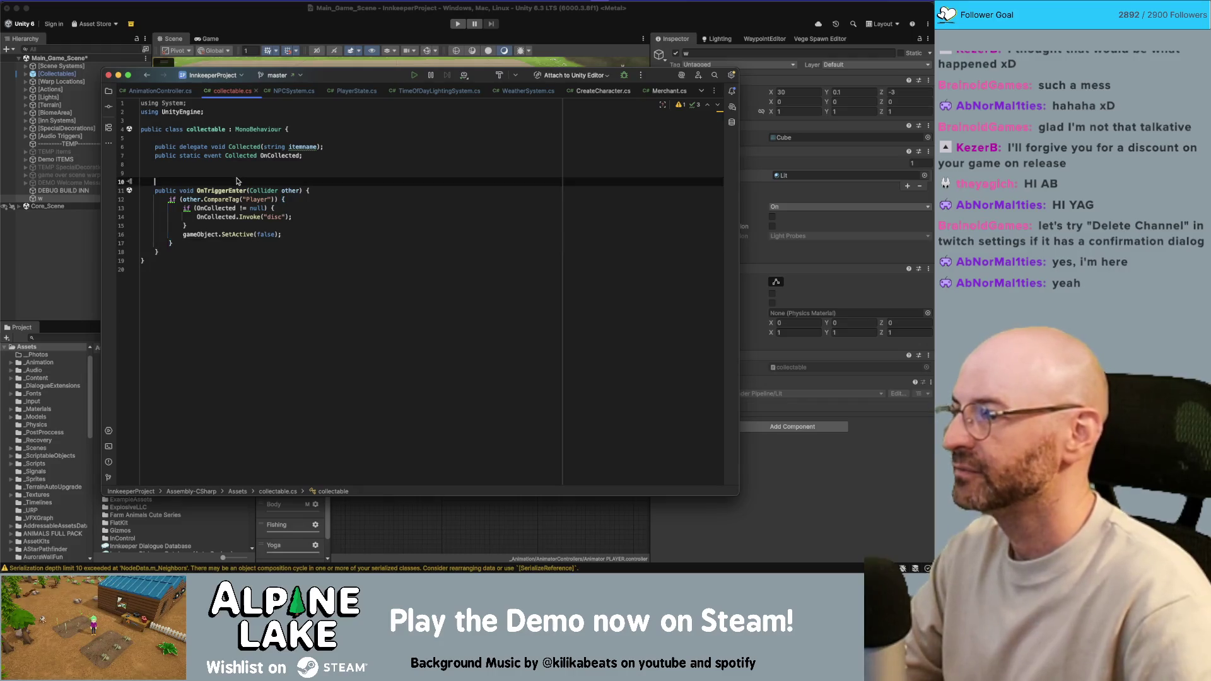
pyautogui.press('BackSpace')
pyautogui.press('BackSpace')
pyautogui.press('super+Tab')
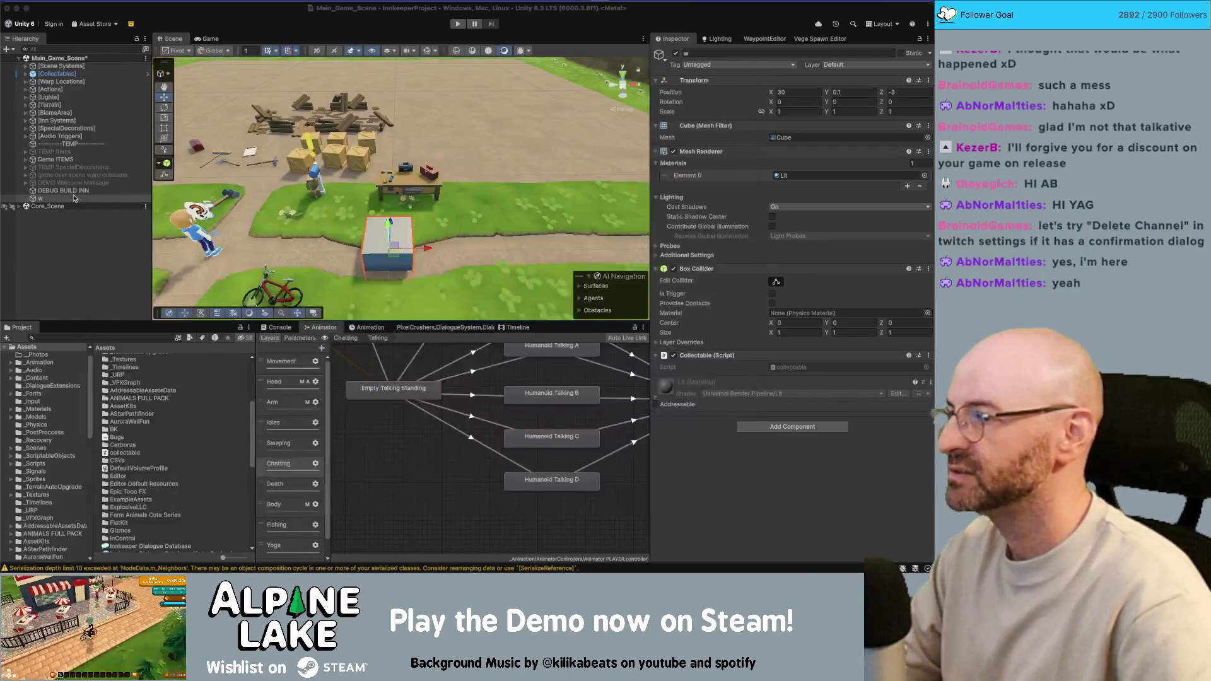
# Expand Core_Scene and its [UI] group in the Hierarchy to list the canvases.
pyautogui.click(75, 191)
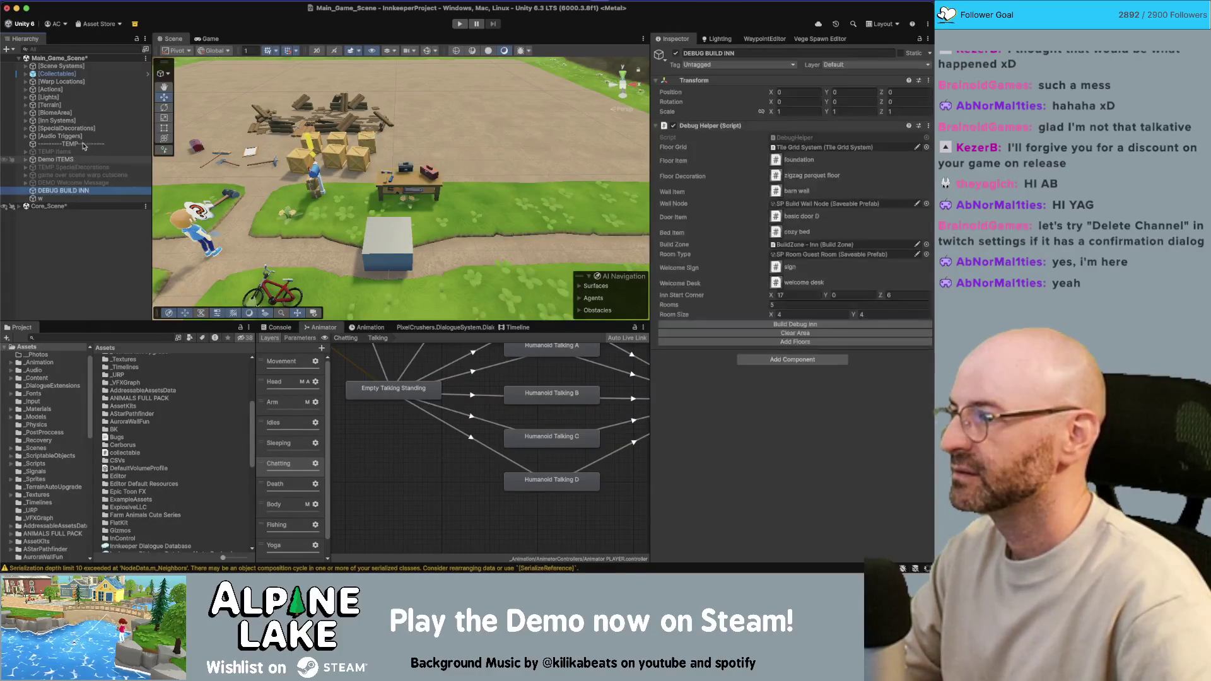
pyautogui.click(57, 121)
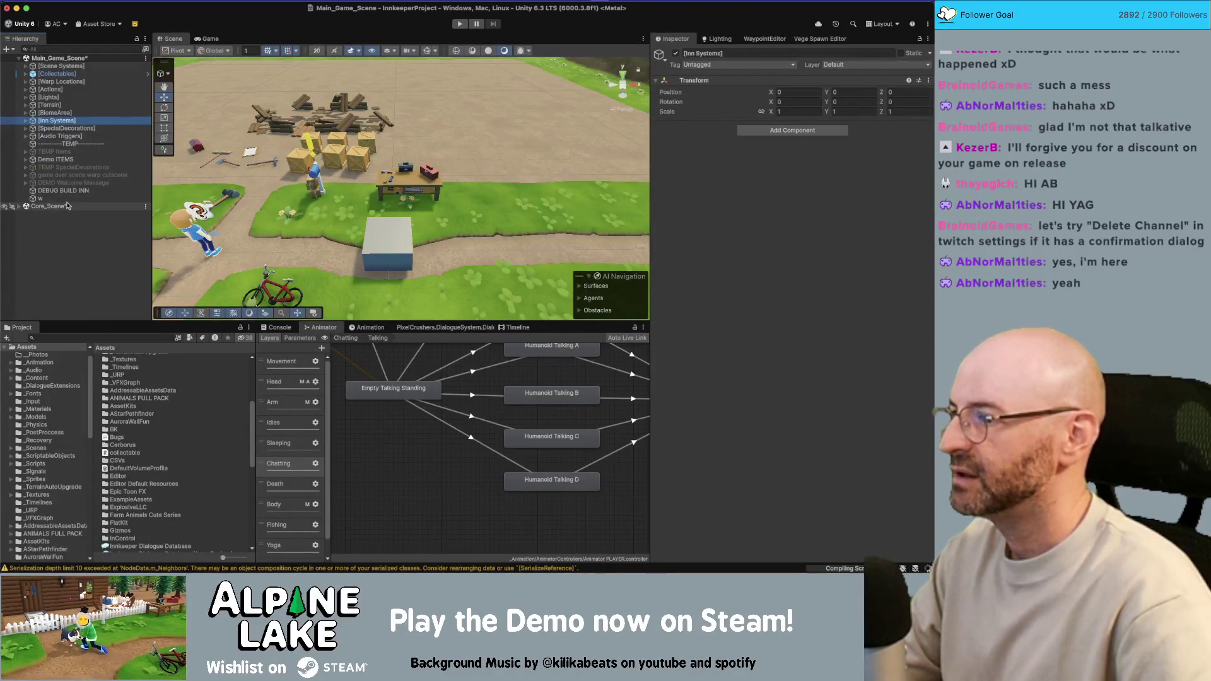
pyautogui.click(20, 207)
pyautogui.click(46, 307)
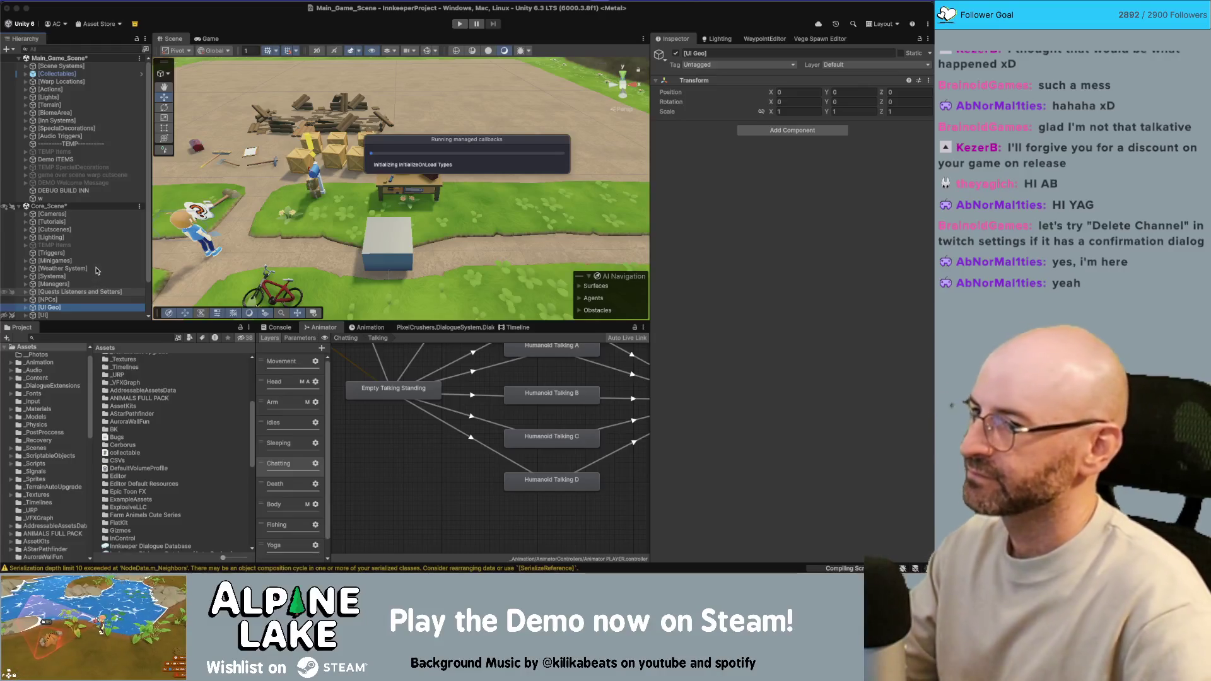
pyautogui.click(69, 316)
pyautogui.press('Right')
pyautogui.scroll(-10, 104, 252)
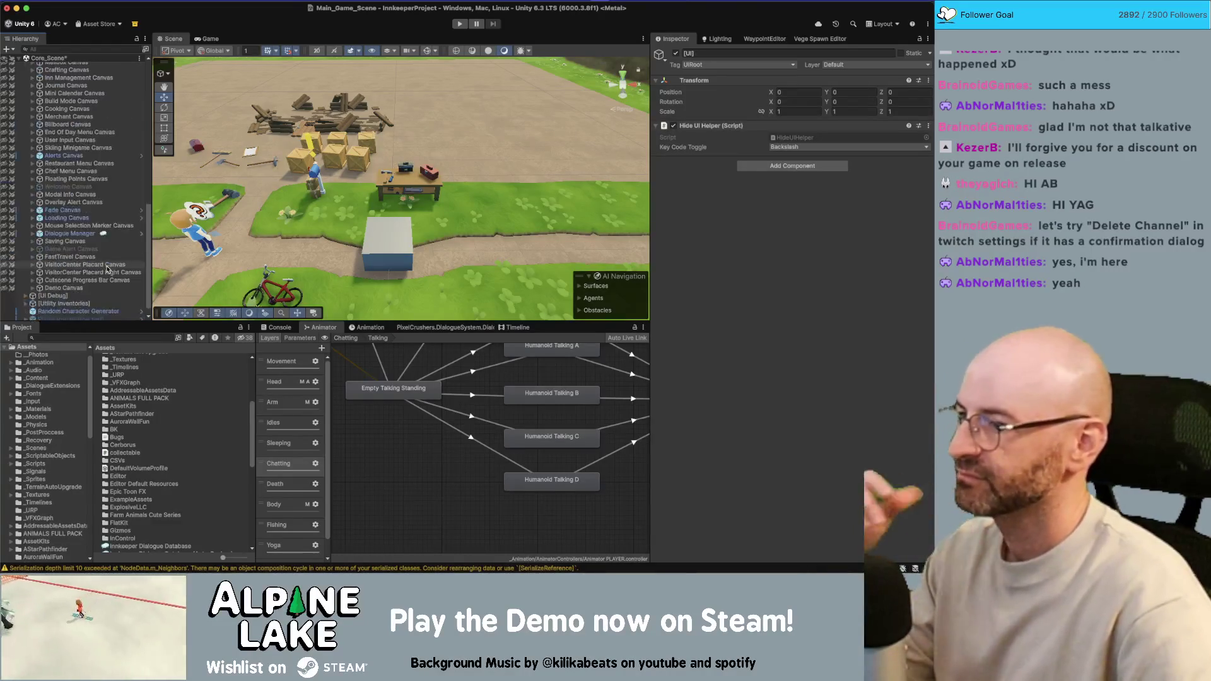
pyautogui.scroll(3, 95, 171)
pyautogui.scroll(3, 96, 170)
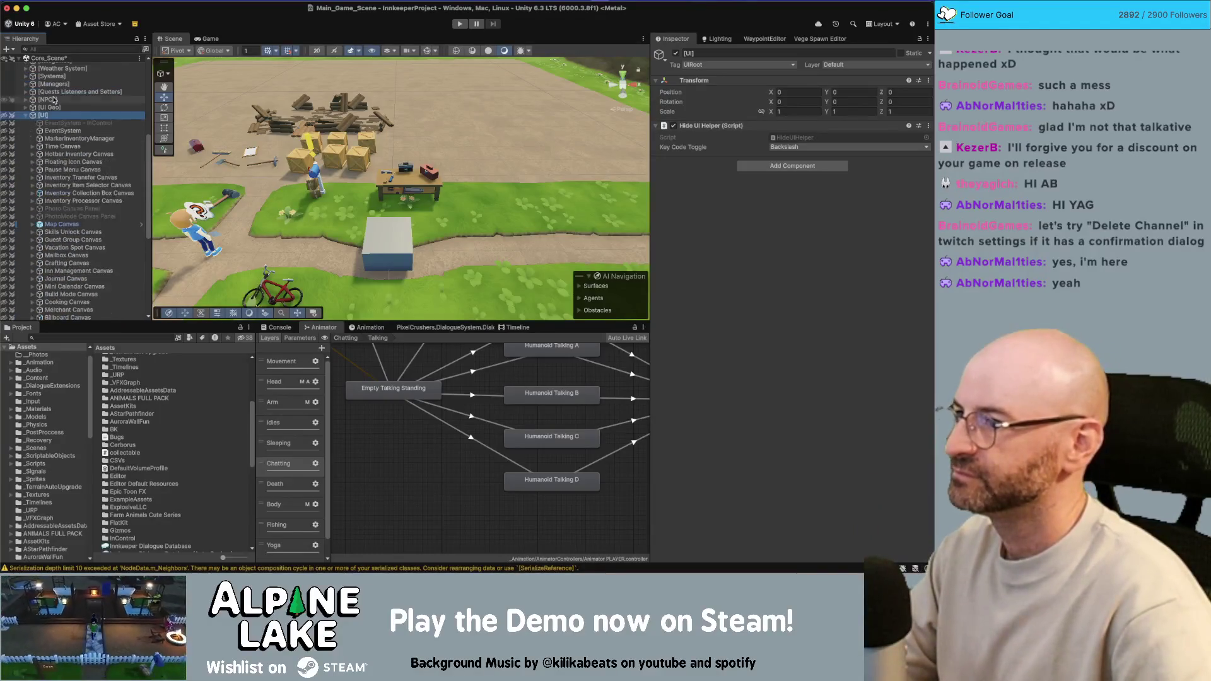
pyautogui.rightClick(94, 116)
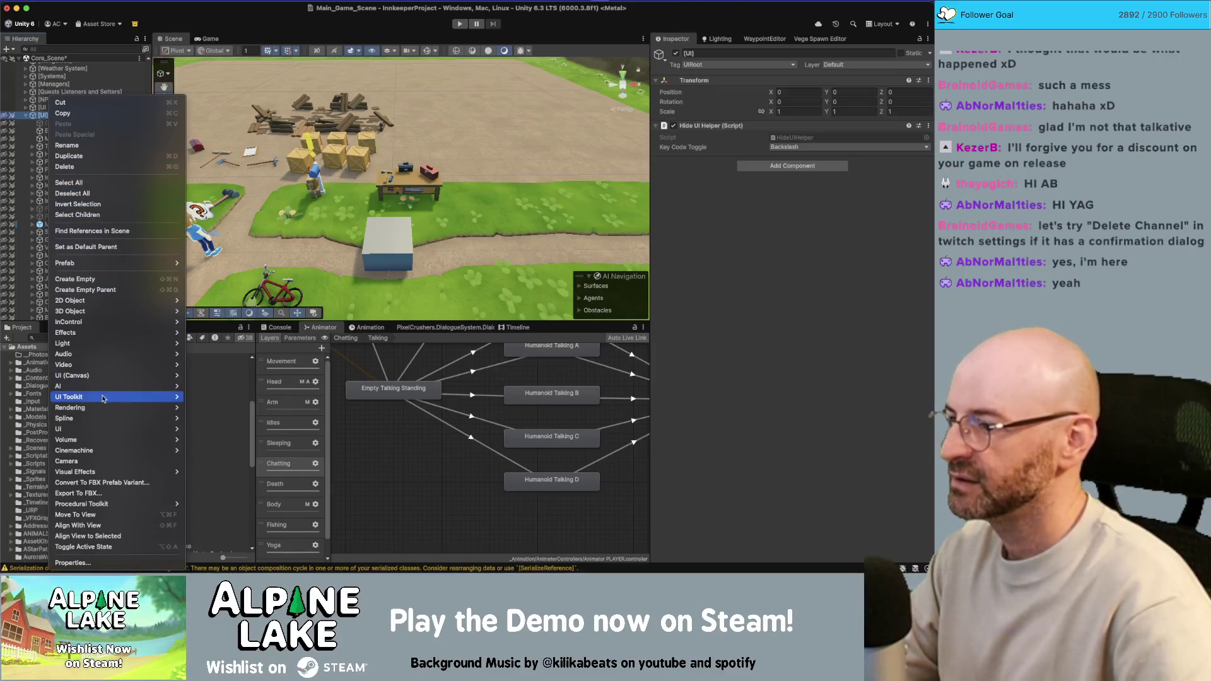
# Create a new canvas under [UI] named 'Memory Canvas'.
pyautogui.moveTo(113, 376)
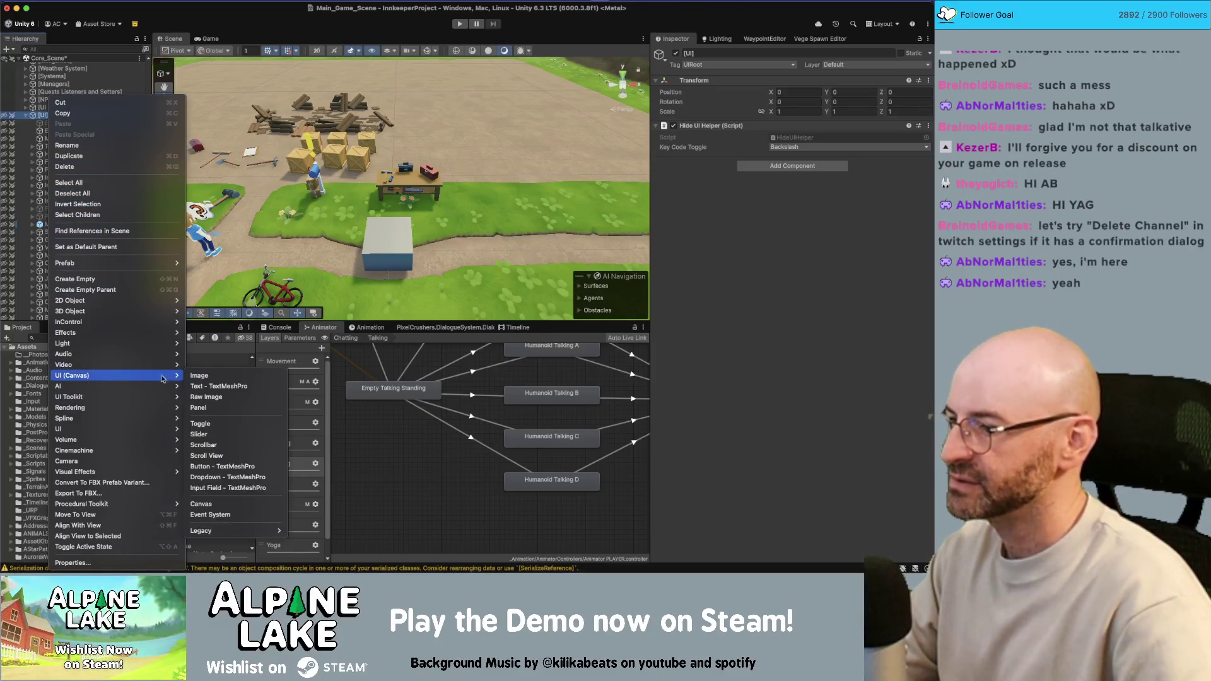
pyautogui.click(230, 505)
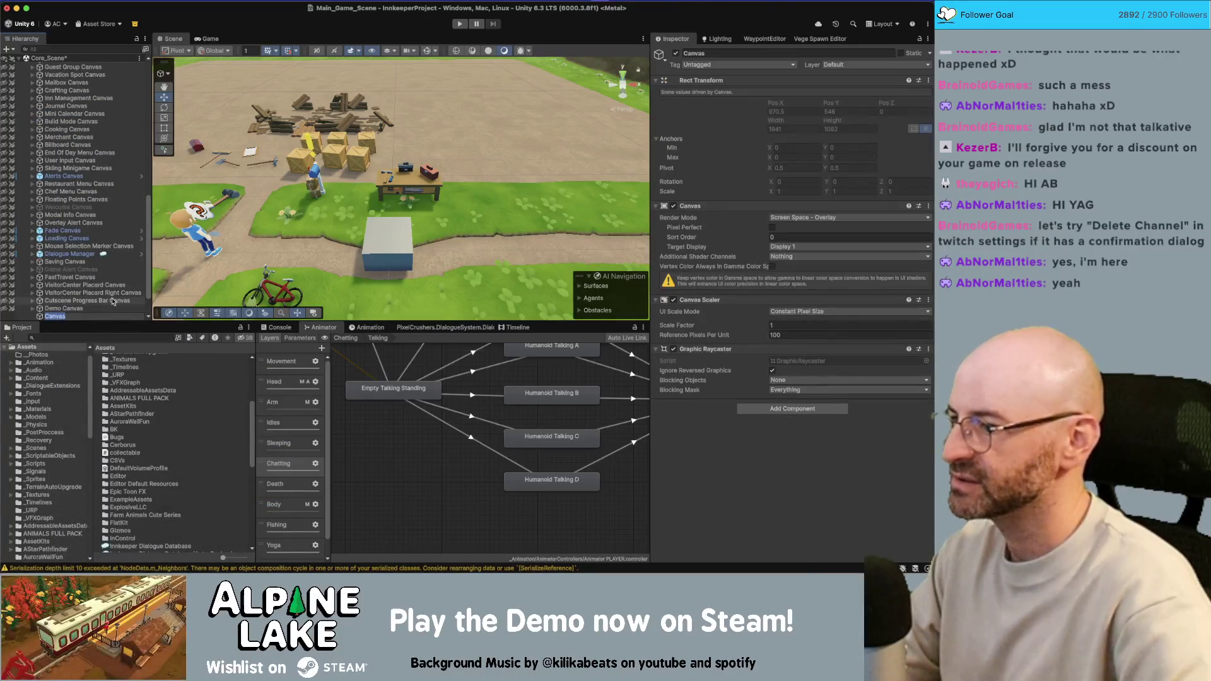
pyautogui.write('Memory Canvas')
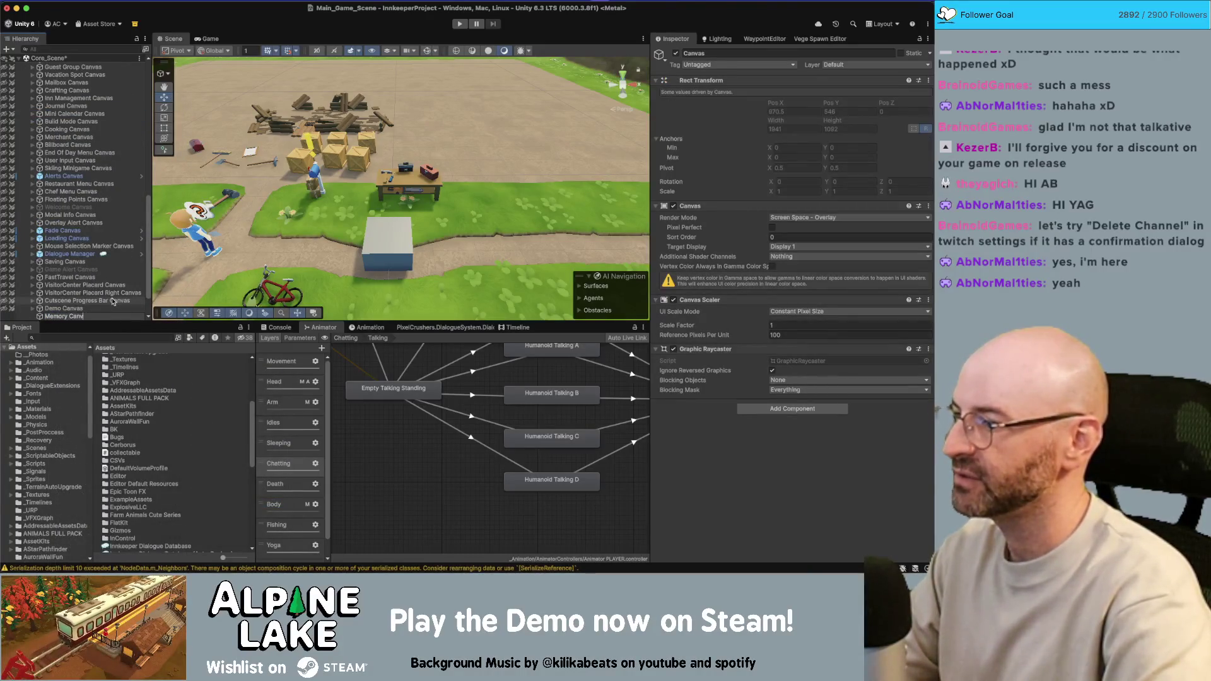
pyautogui.press('Return')
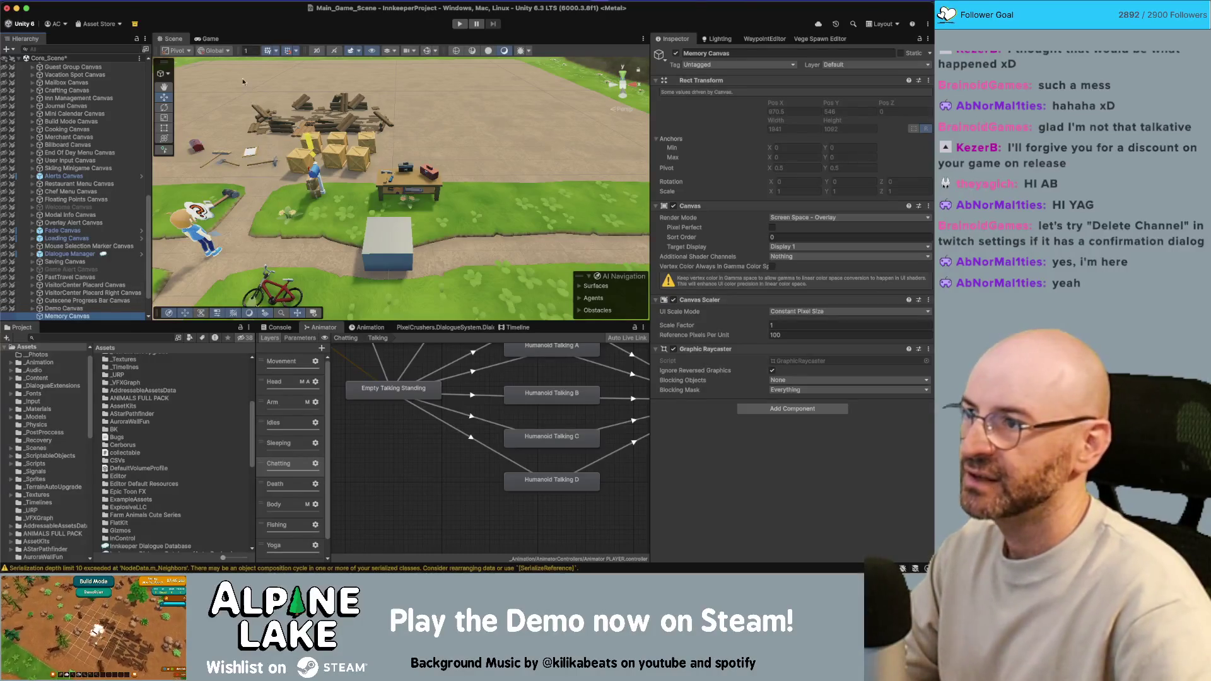
# Add an Image child to Memory Canvas and show it in the Game view.
pyautogui.click(209, 39)
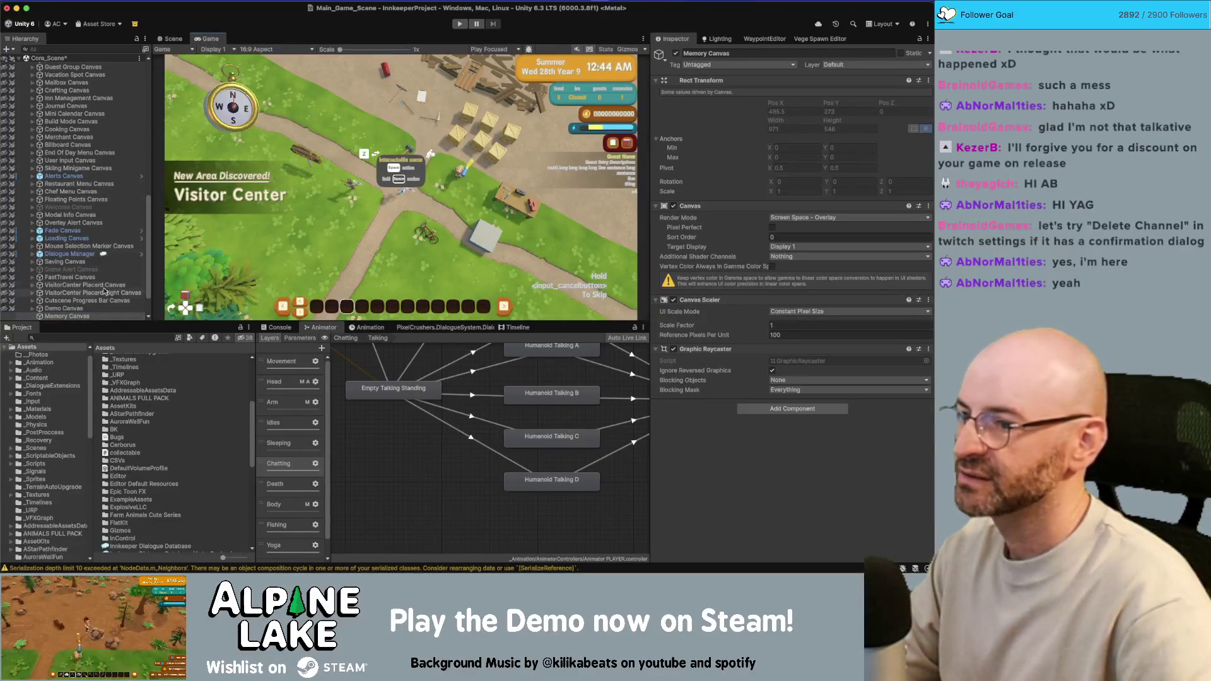
pyautogui.rightClick(85, 319)
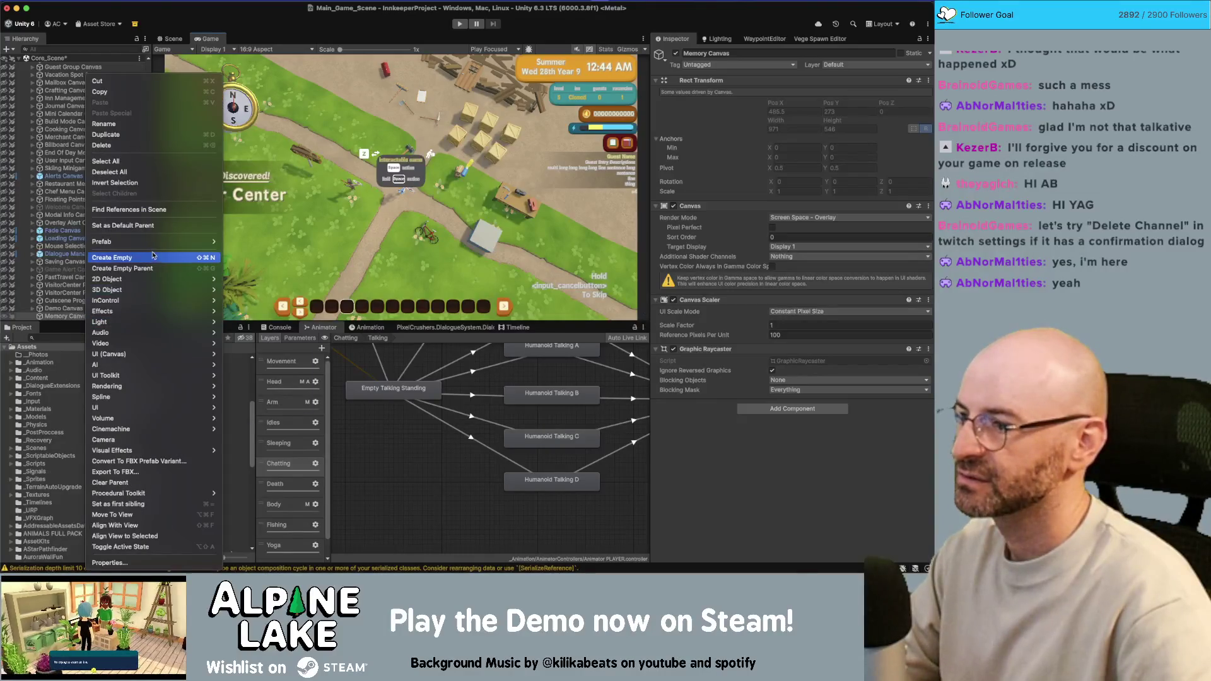
pyautogui.moveTo(171, 390)
pyautogui.moveTo(192, 357)
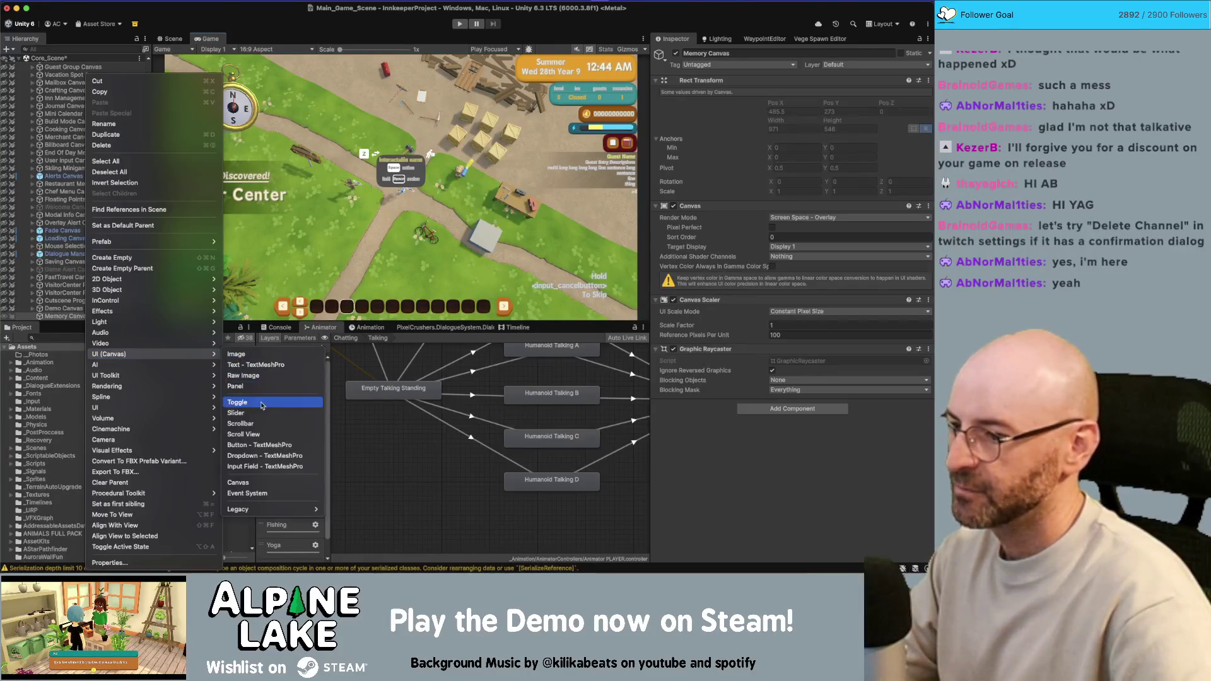
pyautogui.click(239, 354)
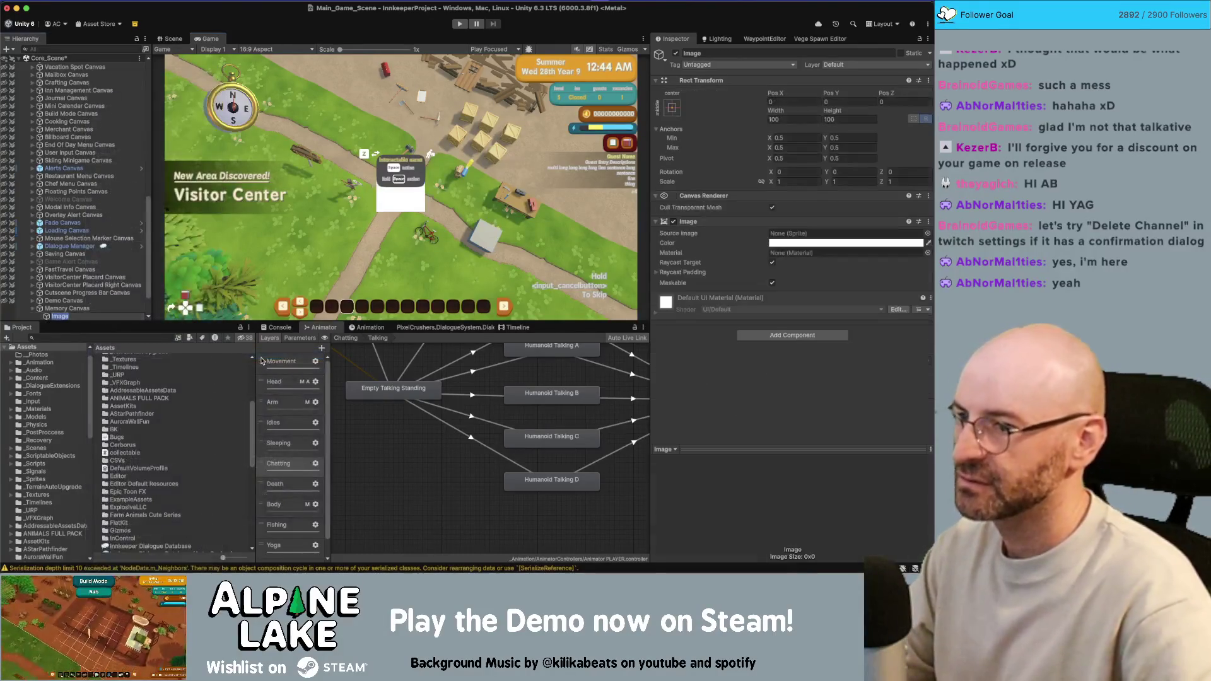
# Set the image's source sprite to icon_gesture_18.
pyautogui.click(928, 234)
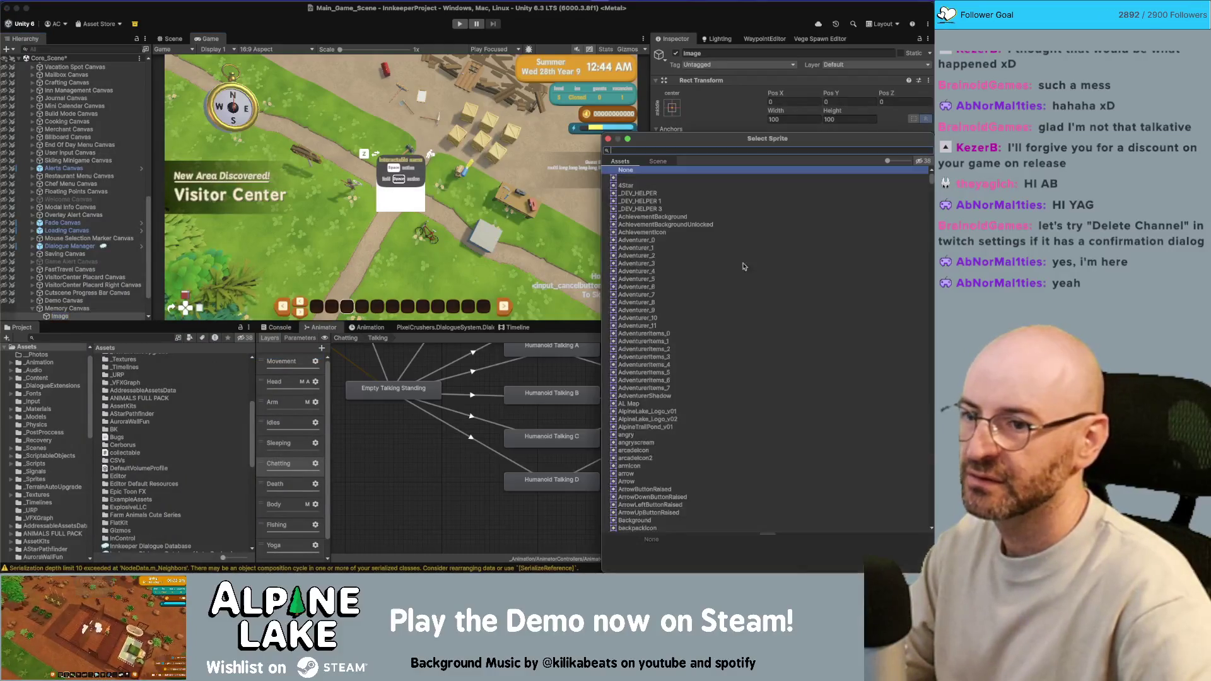
pyautogui.scroll(-15, 694, 328)
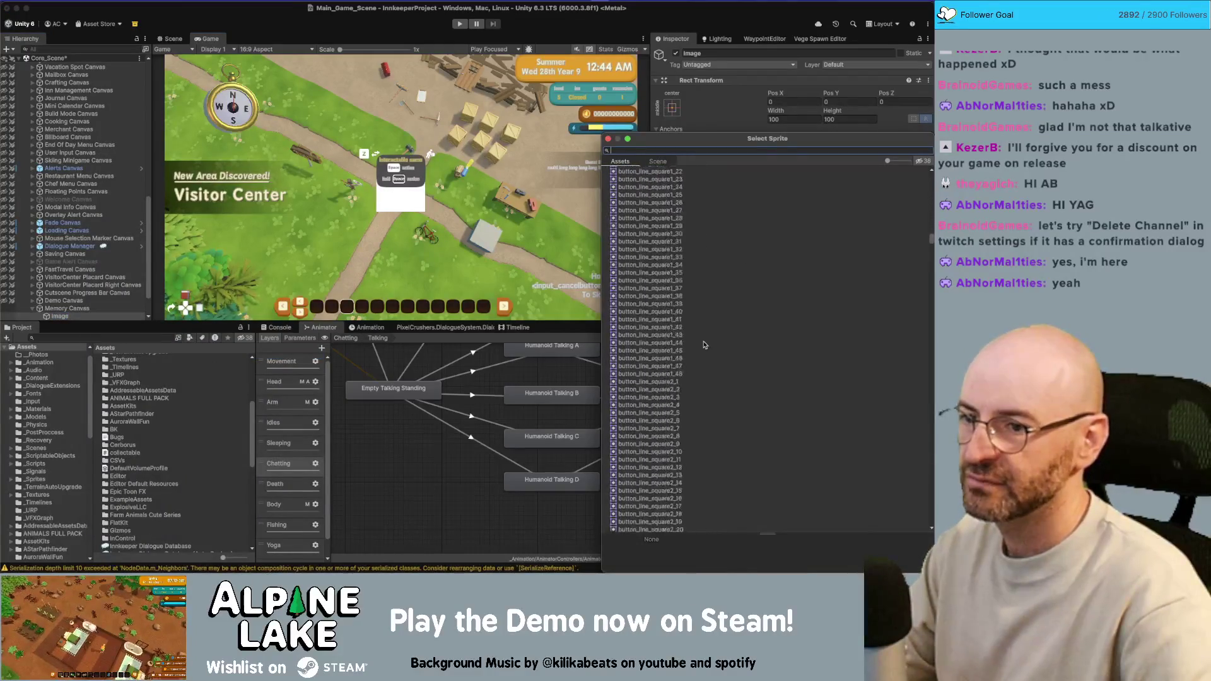
pyautogui.scroll(-10, 697, 332)
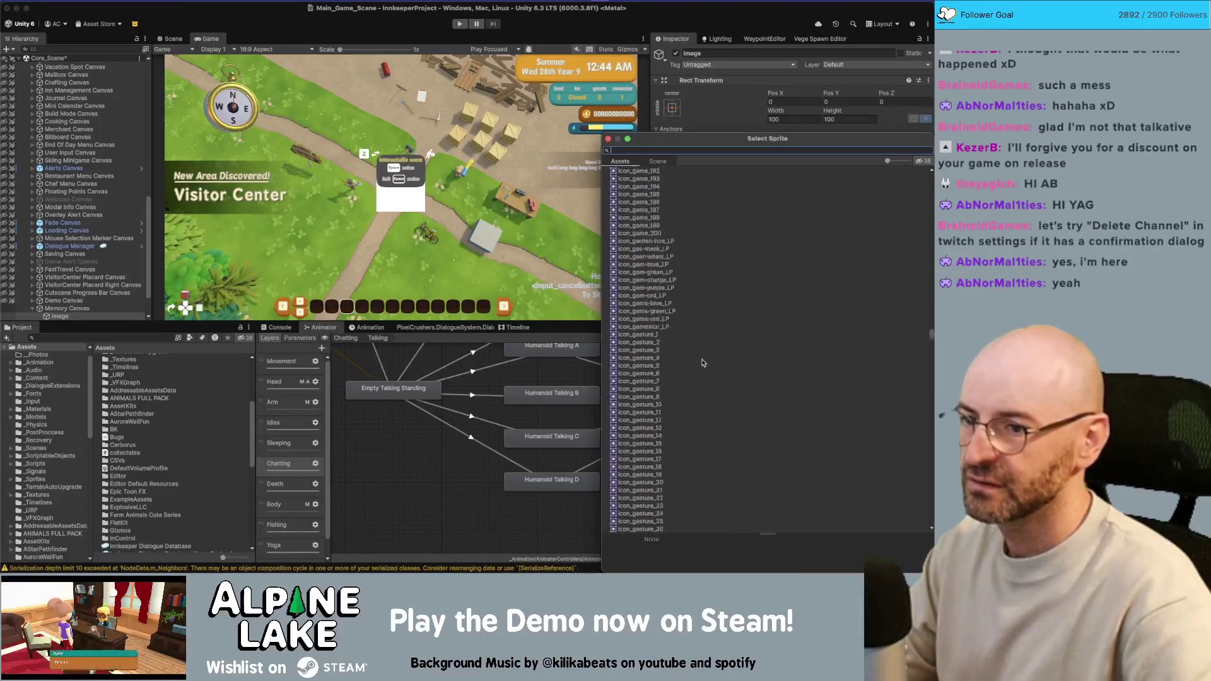
pyautogui.click(687, 319)
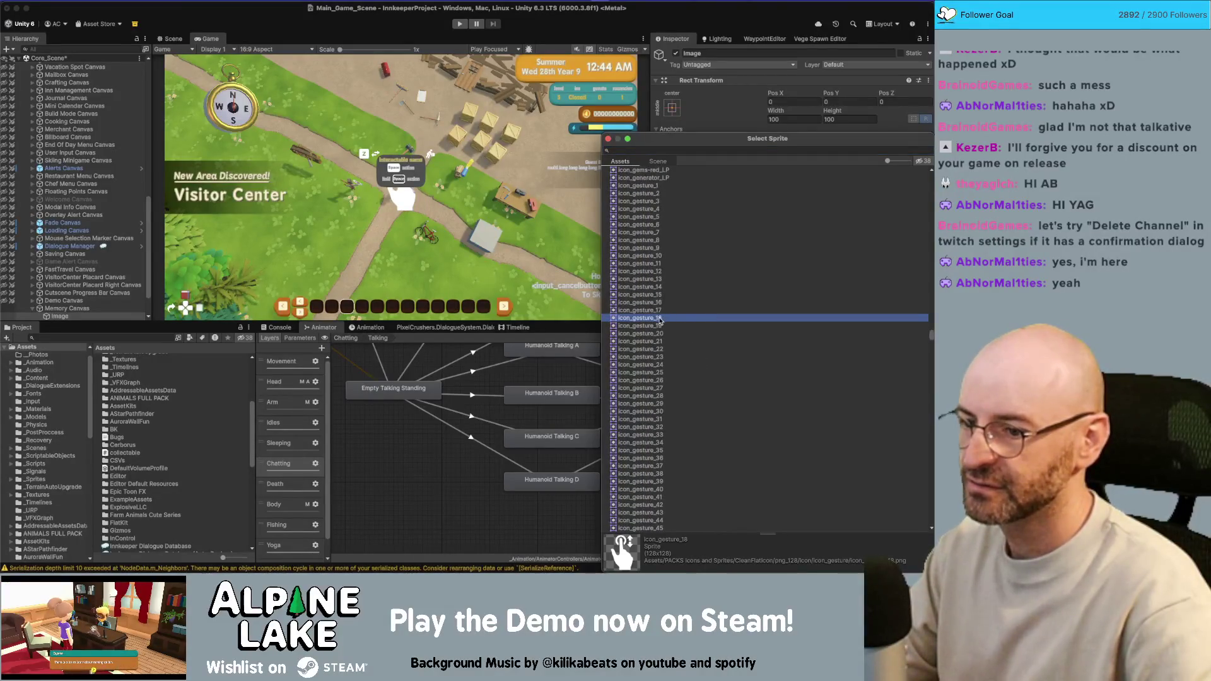
pyautogui.doubleClick(660, 320)
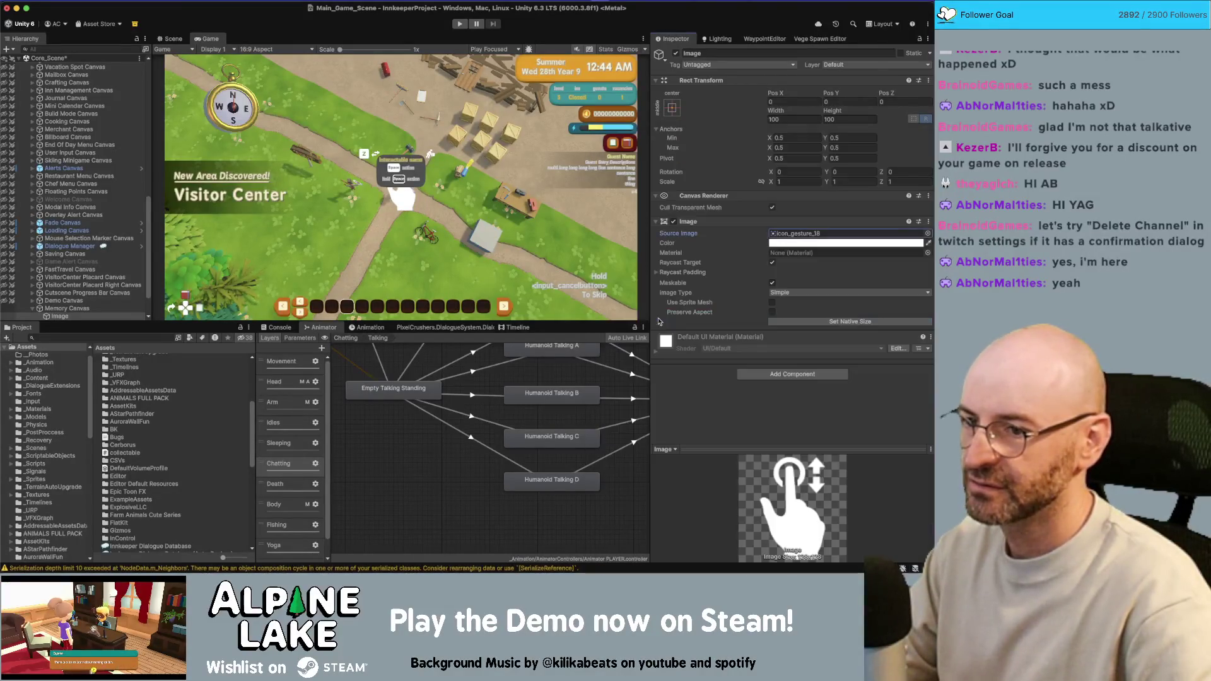
# Set the image's Rect Transform Width and Height to 500.
pyautogui.click(781, 181)
pyautogui.moveTo(778, 118); pyautogui.dragTo(832, 104)
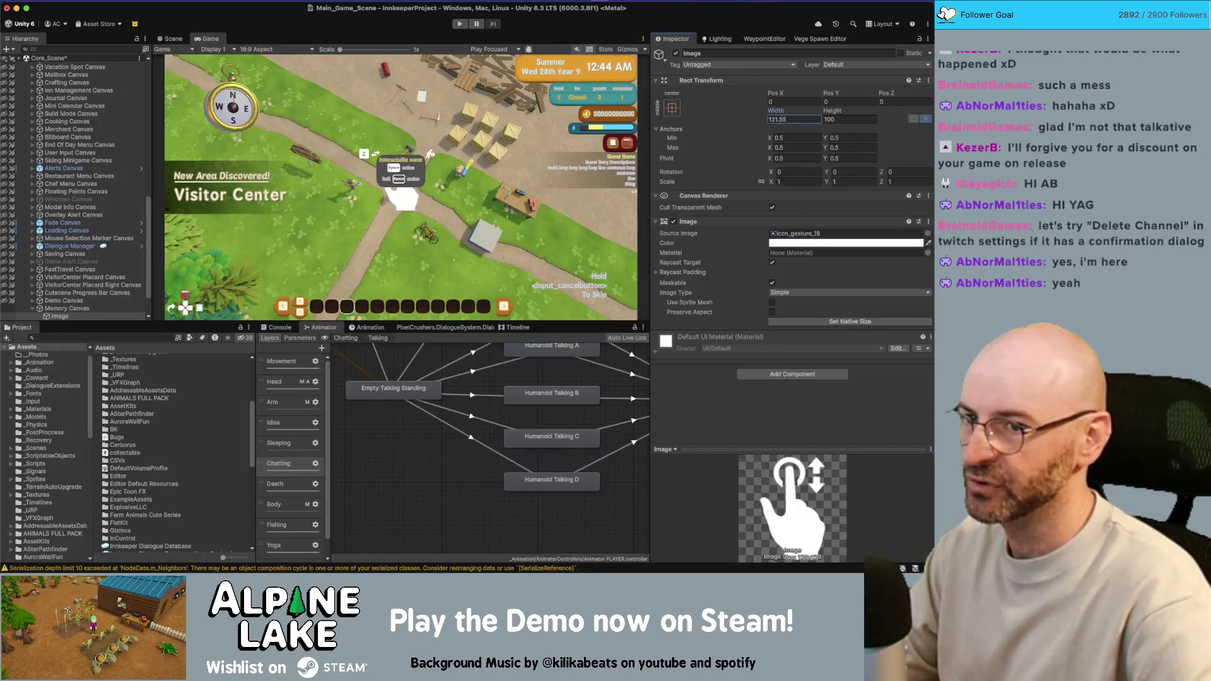
pyautogui.write('500')
pyautogui.press('Tab')
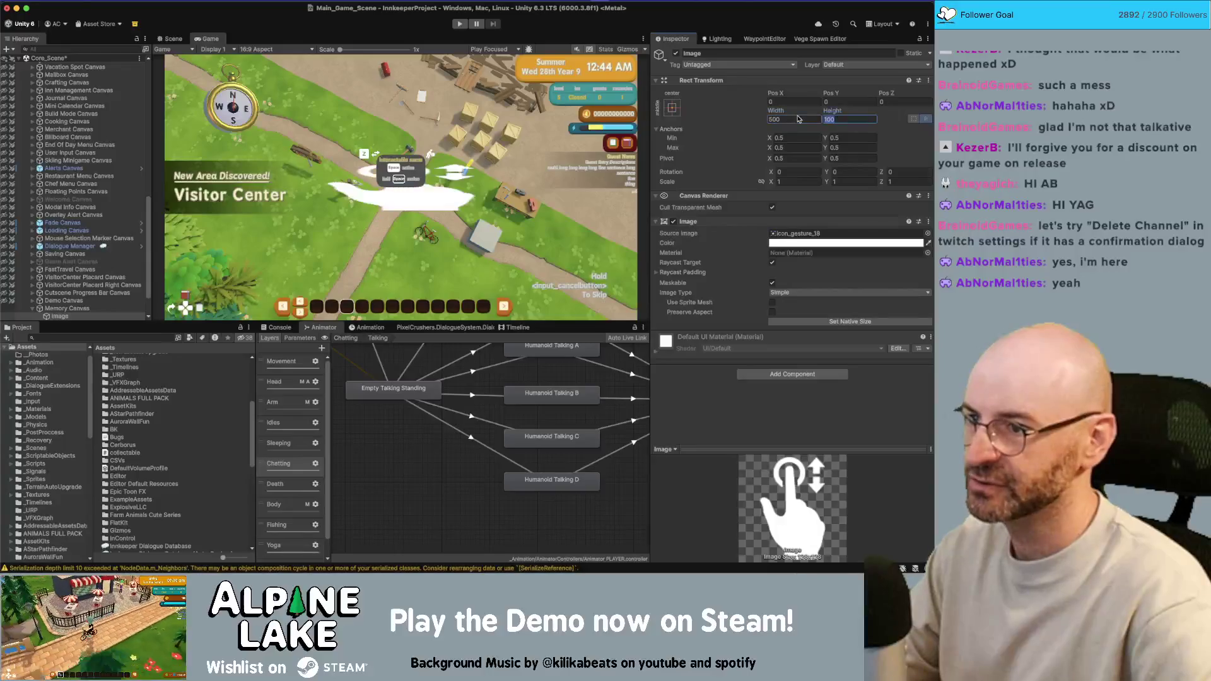
pyautogui.write('500')
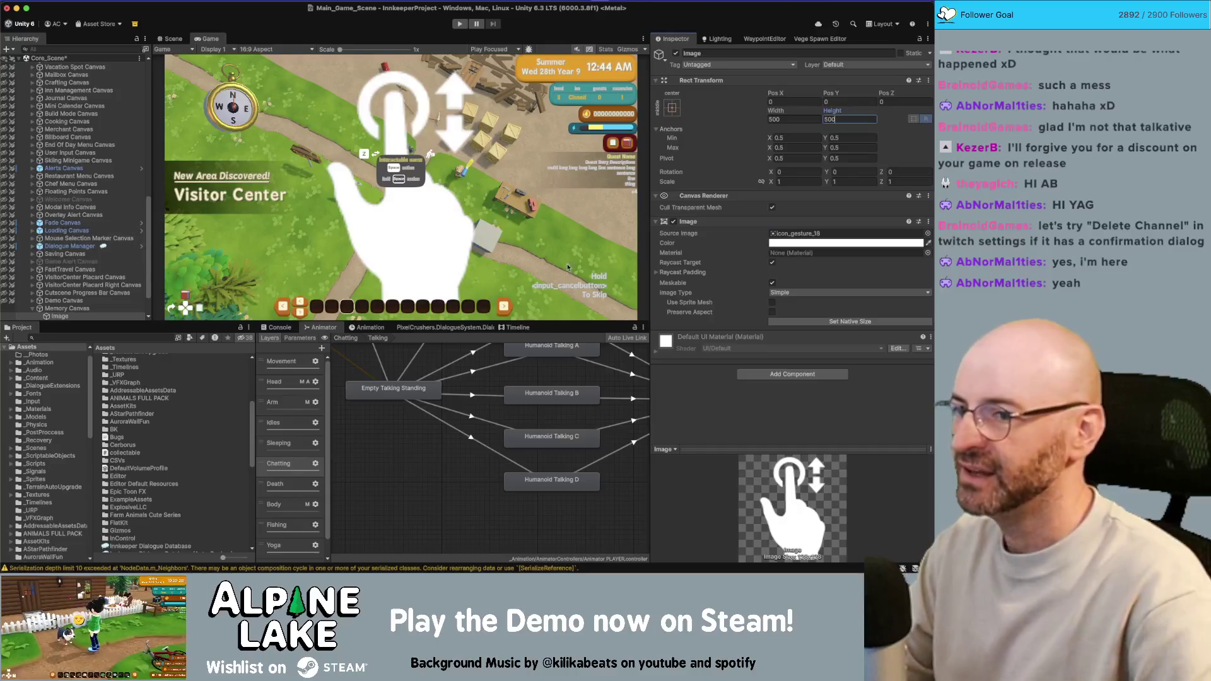
pyautogui.click(104, 309)
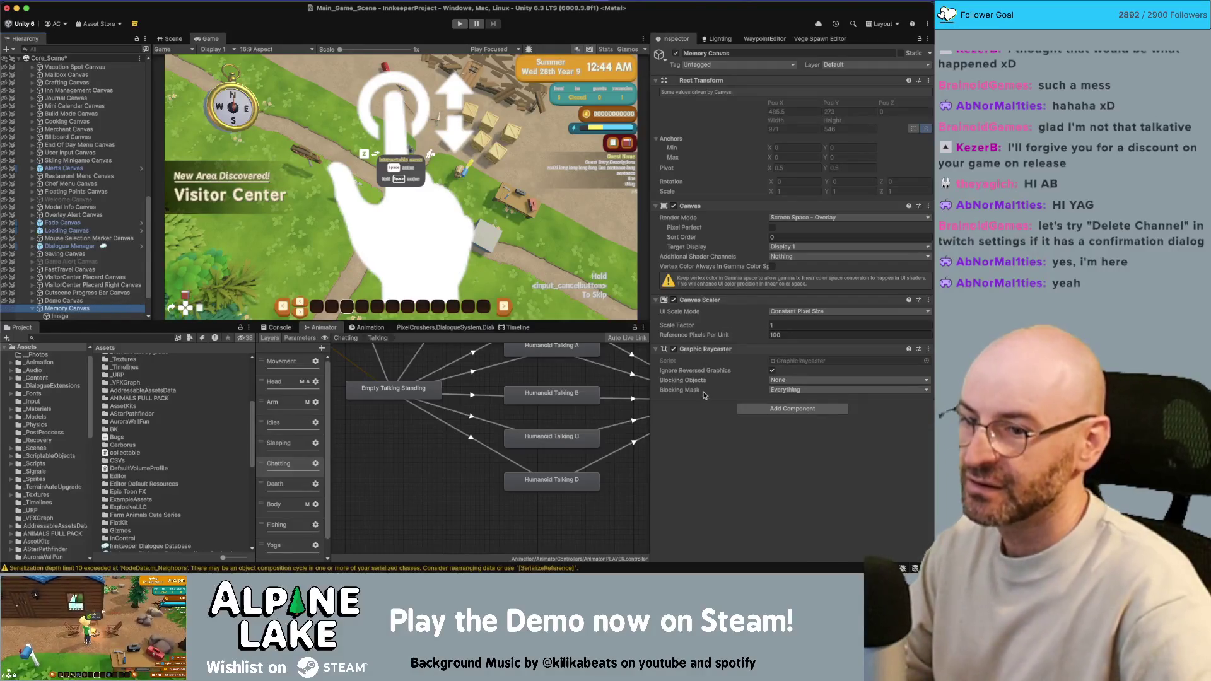
# Create a new memorymanager script on Memory Canvas and save memorymanager.cs in Assets.
pyautogui.click(798, 411)
pyautogui.write('memory')
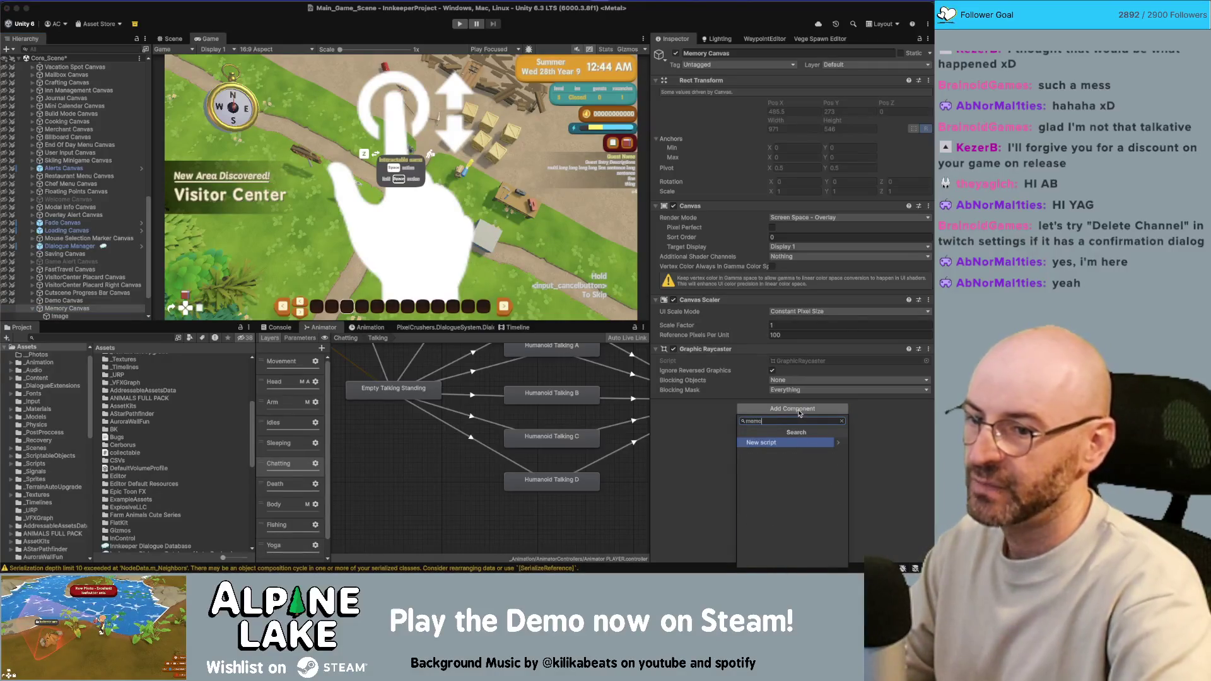
pyautogui.write('manager')
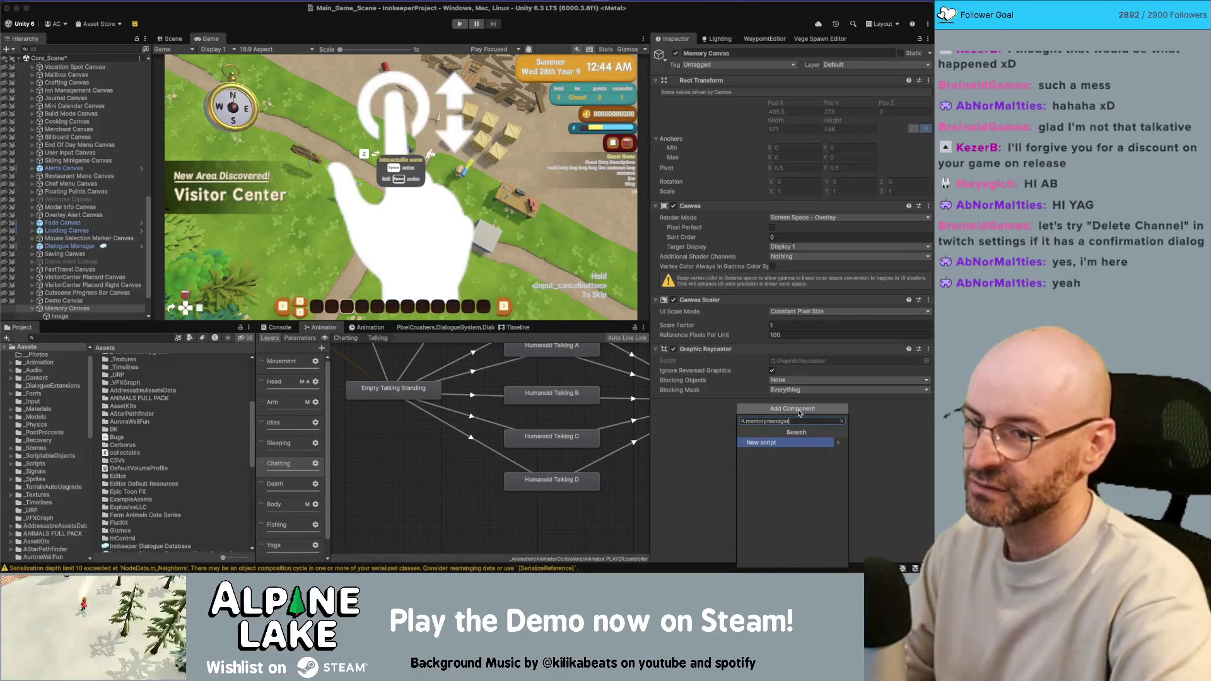
pyautogui.press('Return')
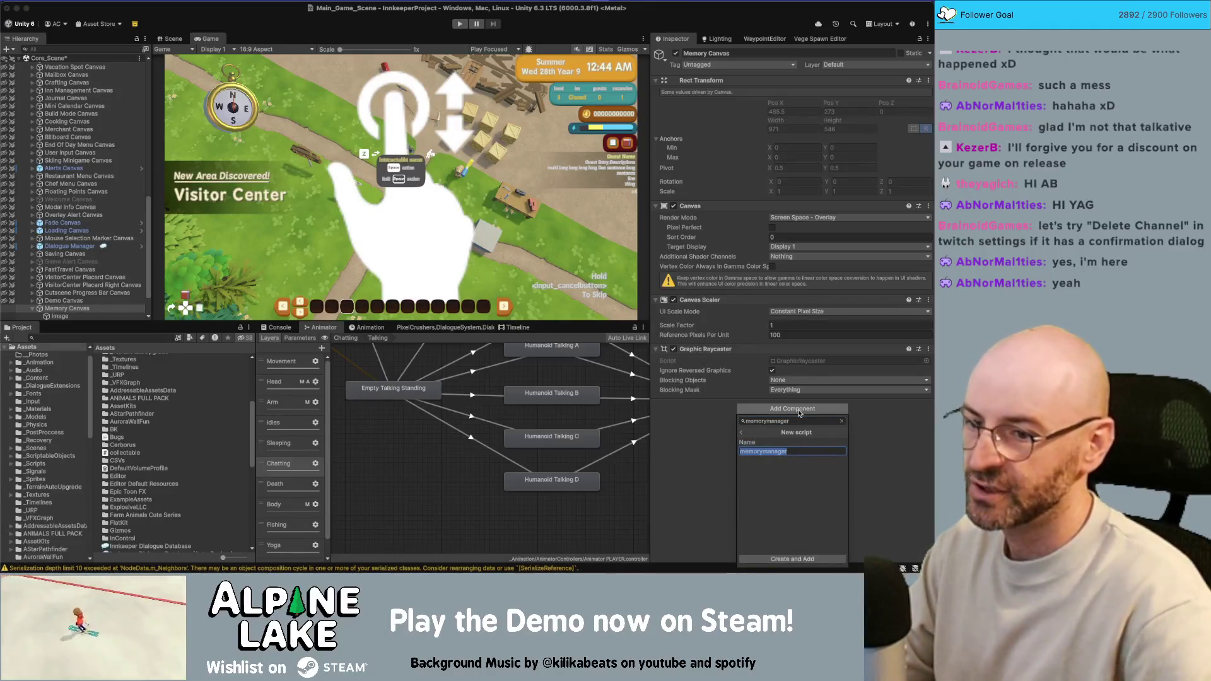
pyautogui.click(794, 557)
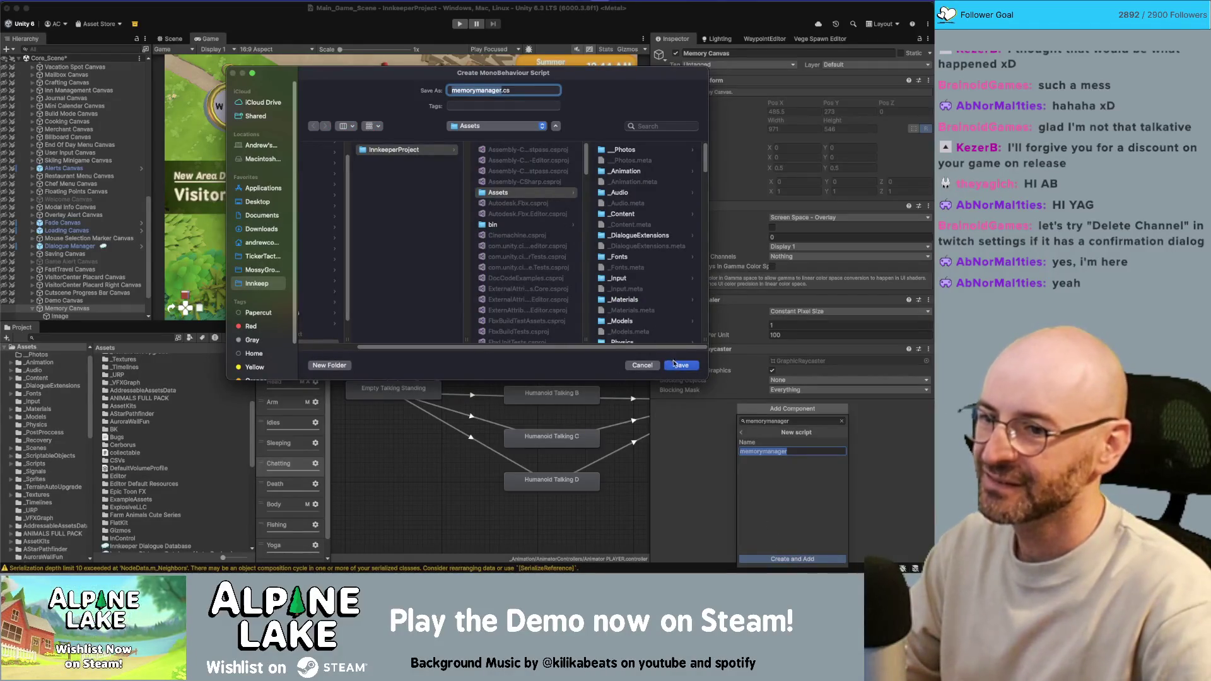
pyautogui.click(676, 364)
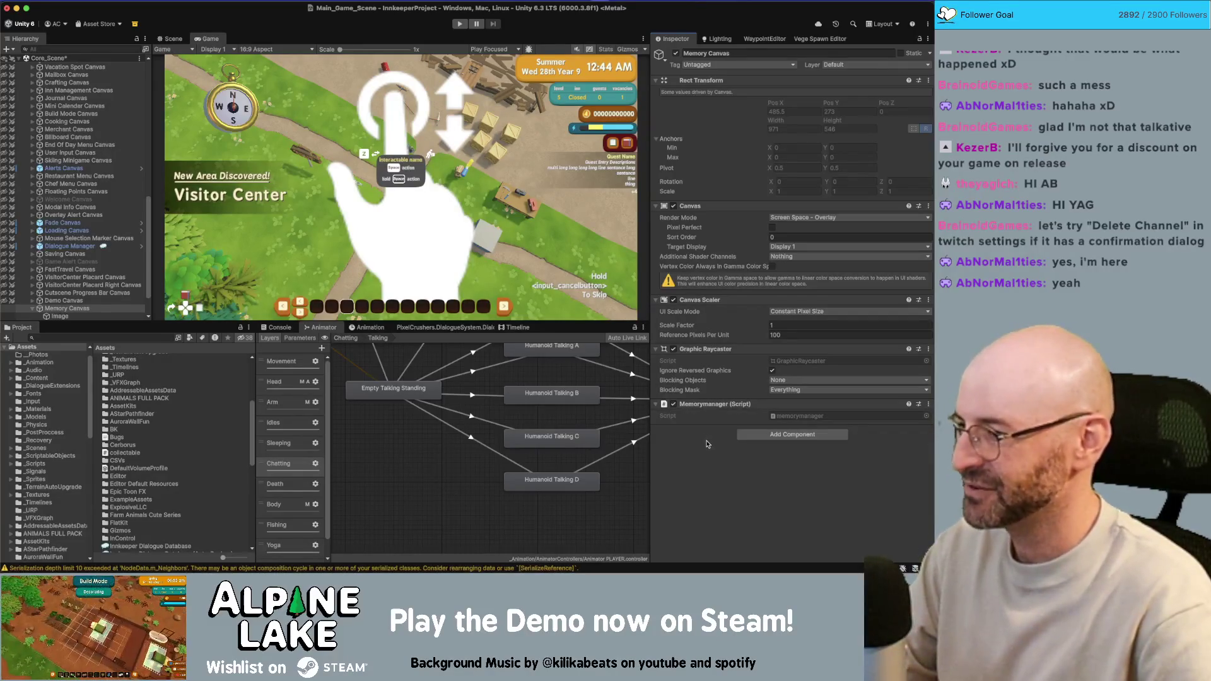
# Open memorymanager.cs and delete the template Start and Update methods.
pyautogui.doubleClick(800, 416)
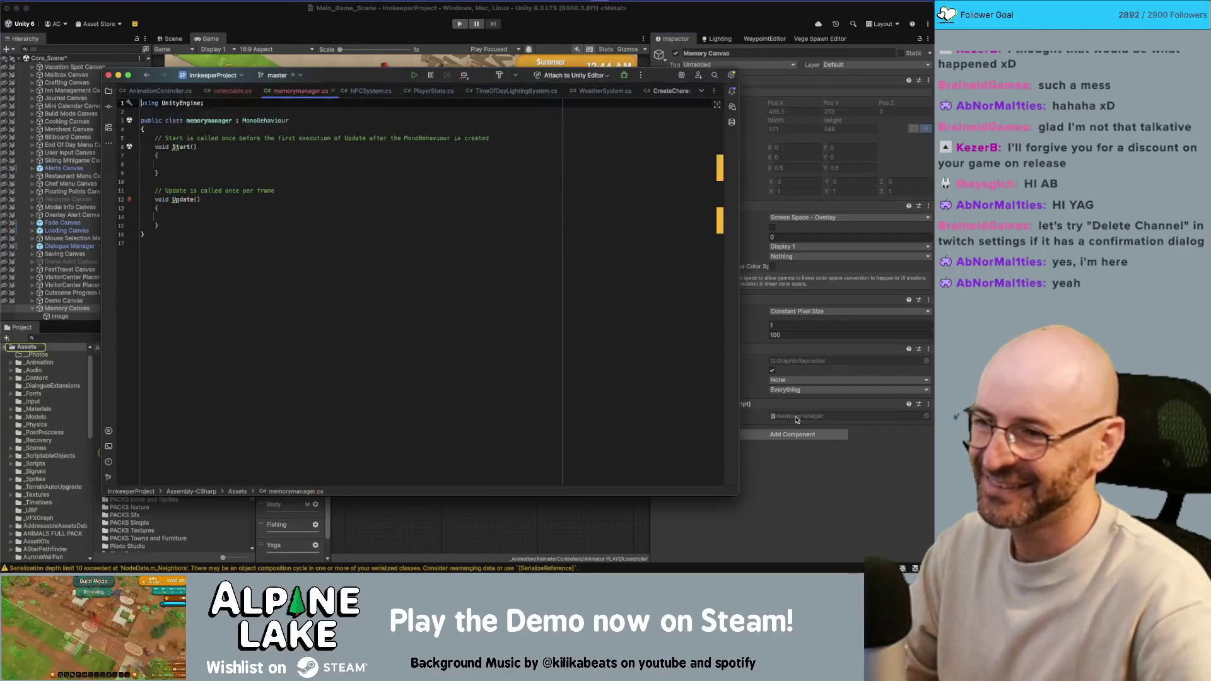
pyautogui.click(289, 217)
pyautogui.click(164, 226)
pyautogui.moveTo(162, 226); pyautogui.dragTo(151, 138)
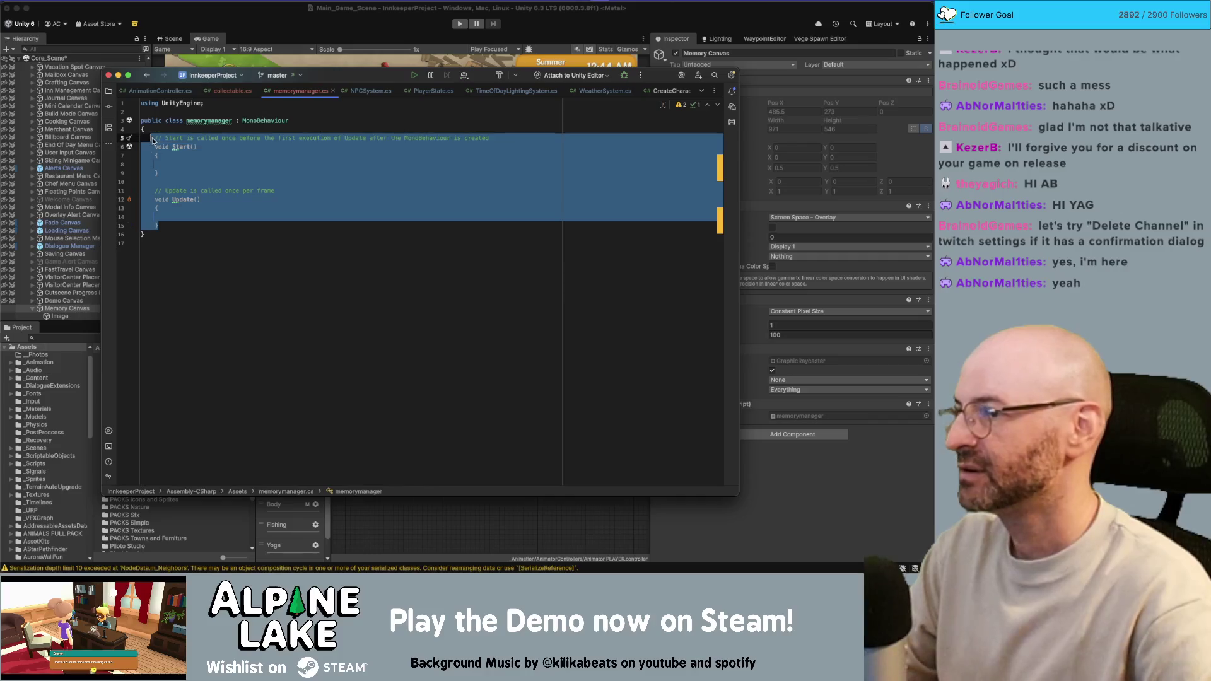
pyautogui.press('BackSpace')
pyautogui.press('Return')
pyautogui.press('Return')
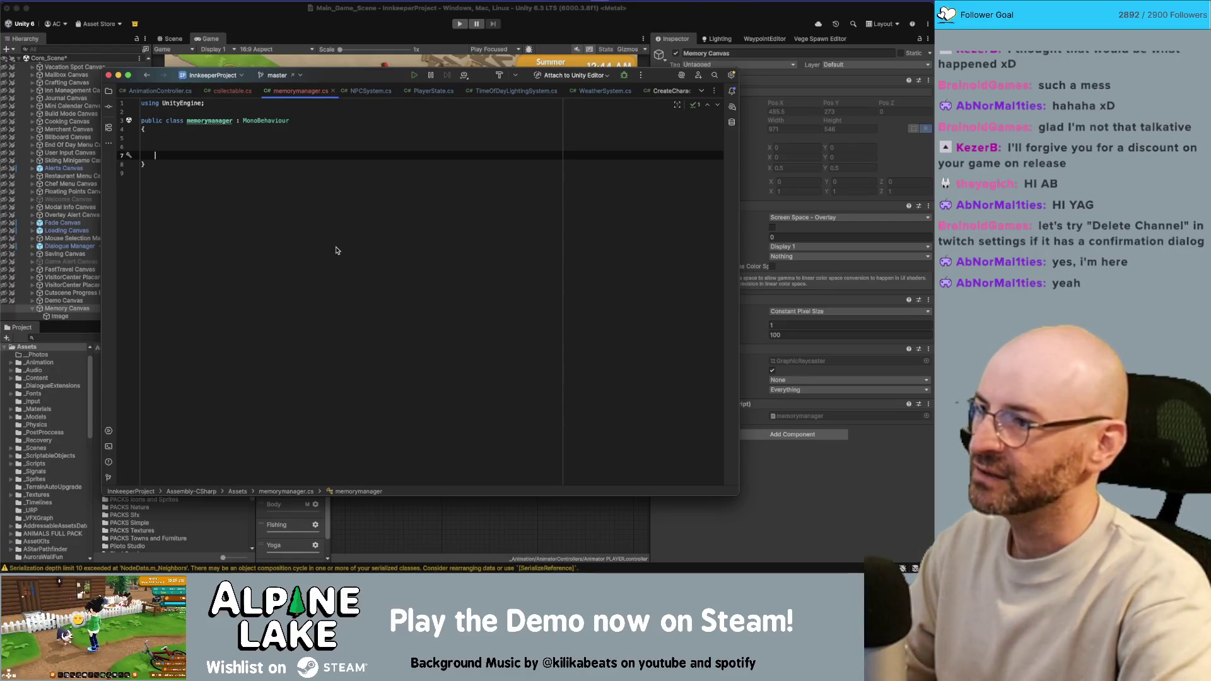
# Add an OnEnable method referencing the collectable.OnCollected event.
pyautogui.write('OnEn')
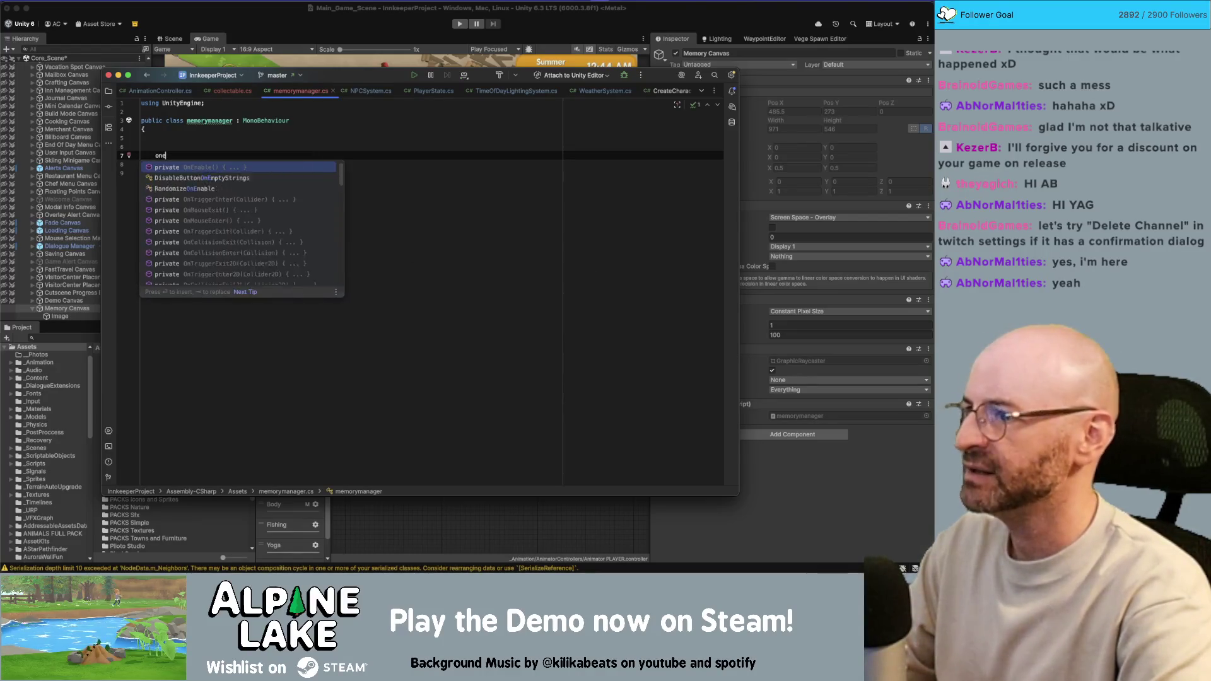
pyautogui.press('Return')
pyautogui.press('Return')
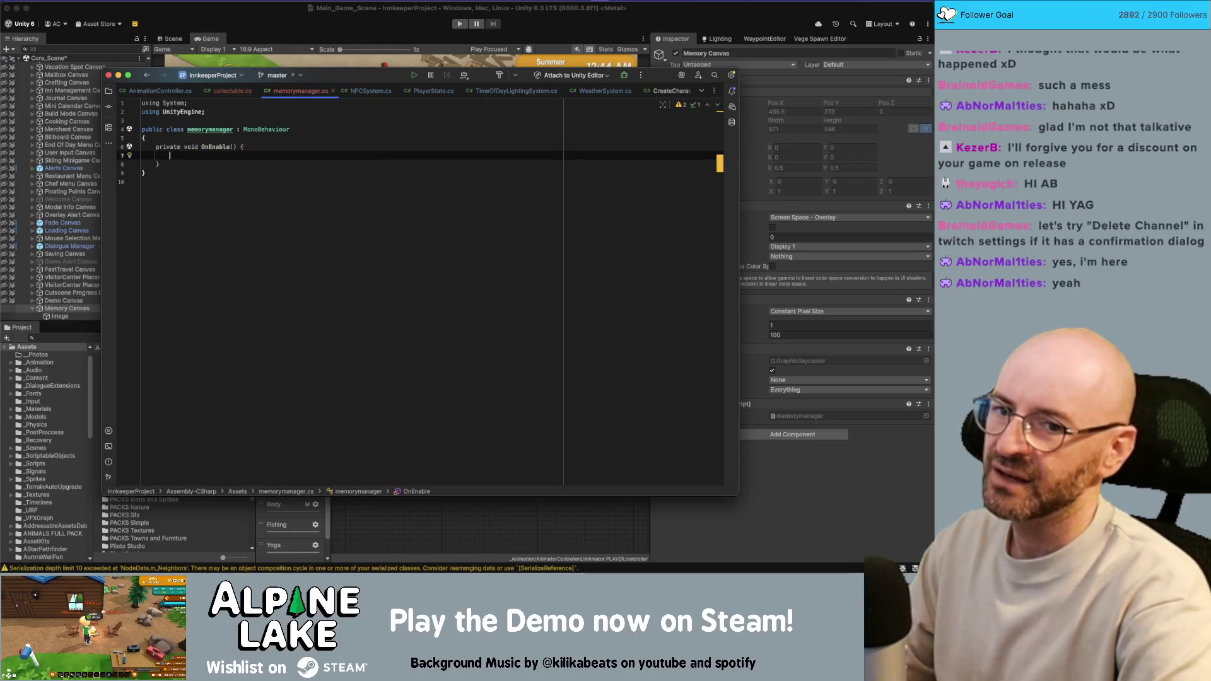
pyautogui.write('On')
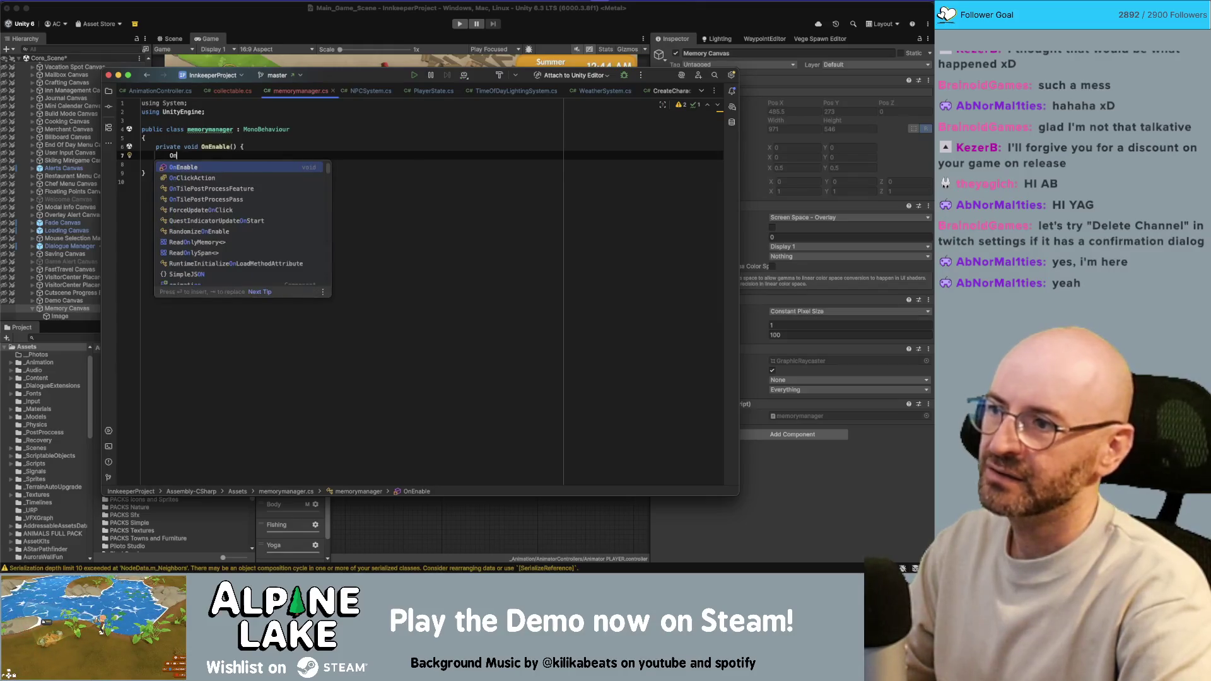
pyautogui.press('BackSpace')
pyautogui.press('BackSpace')
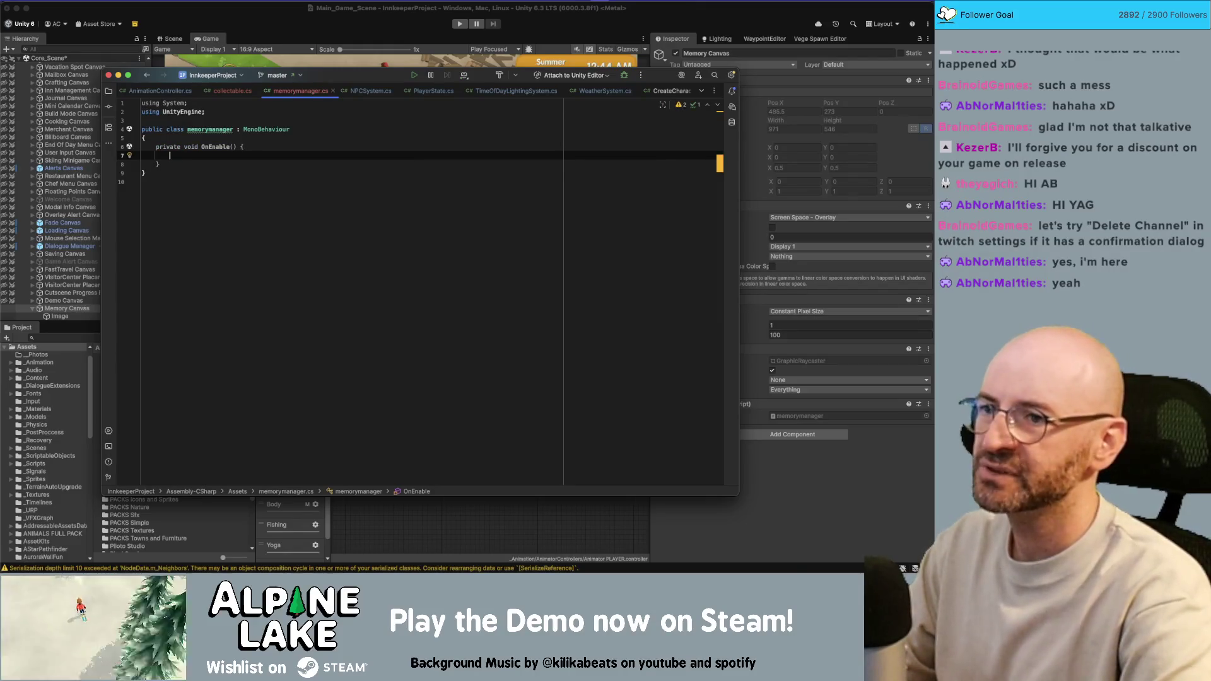
pyautogui.write('collectabl')
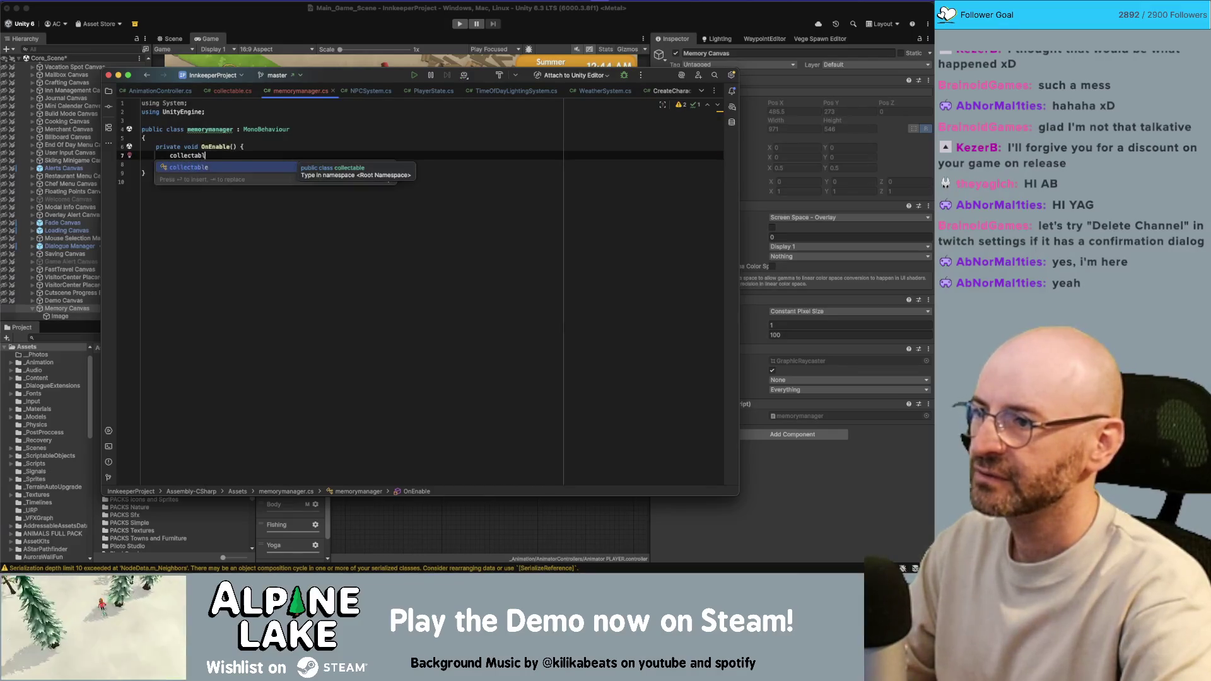
pyautogui.write('e.on')
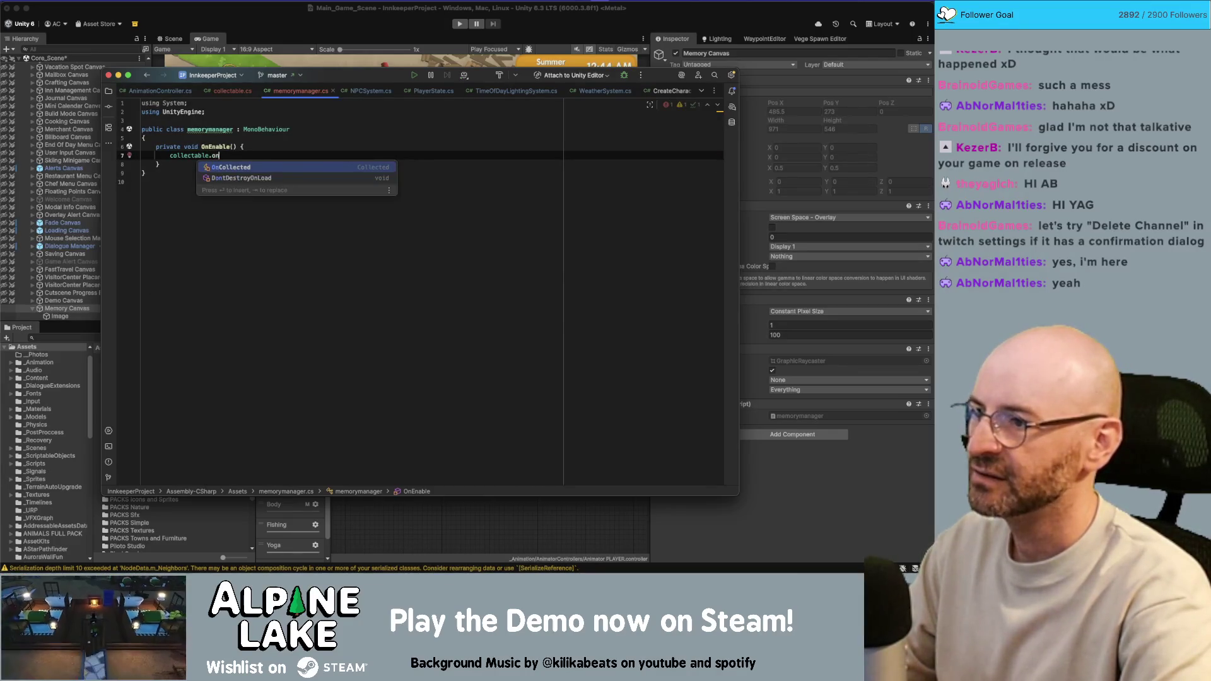
pyautogui.press('Return')
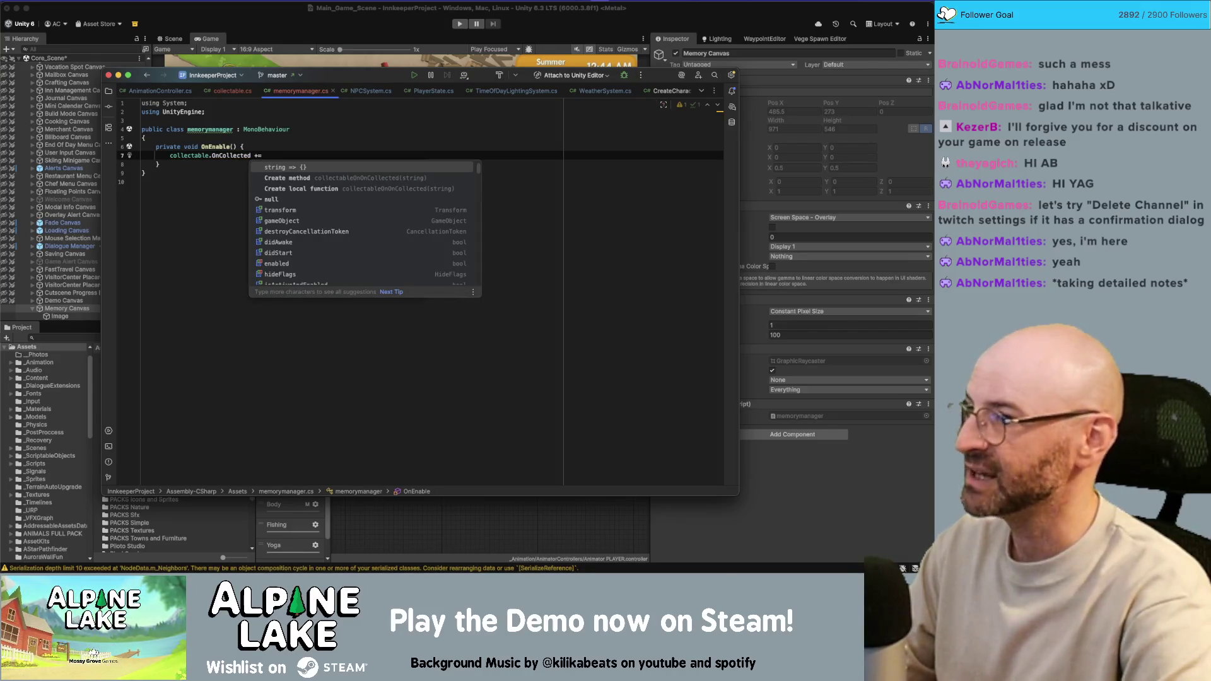
pyautogui.press('Escape')
# Add an empty public void OnCollected(string itemName) method above OnEnable.
pyautogui.press('Up')
pyautogui.press('Up')
pyautogui.press('End')
pyautogui.press('Return')
pyautogui.press('Return')
pyautogui.press('Return')
pyautogui.press('Up')
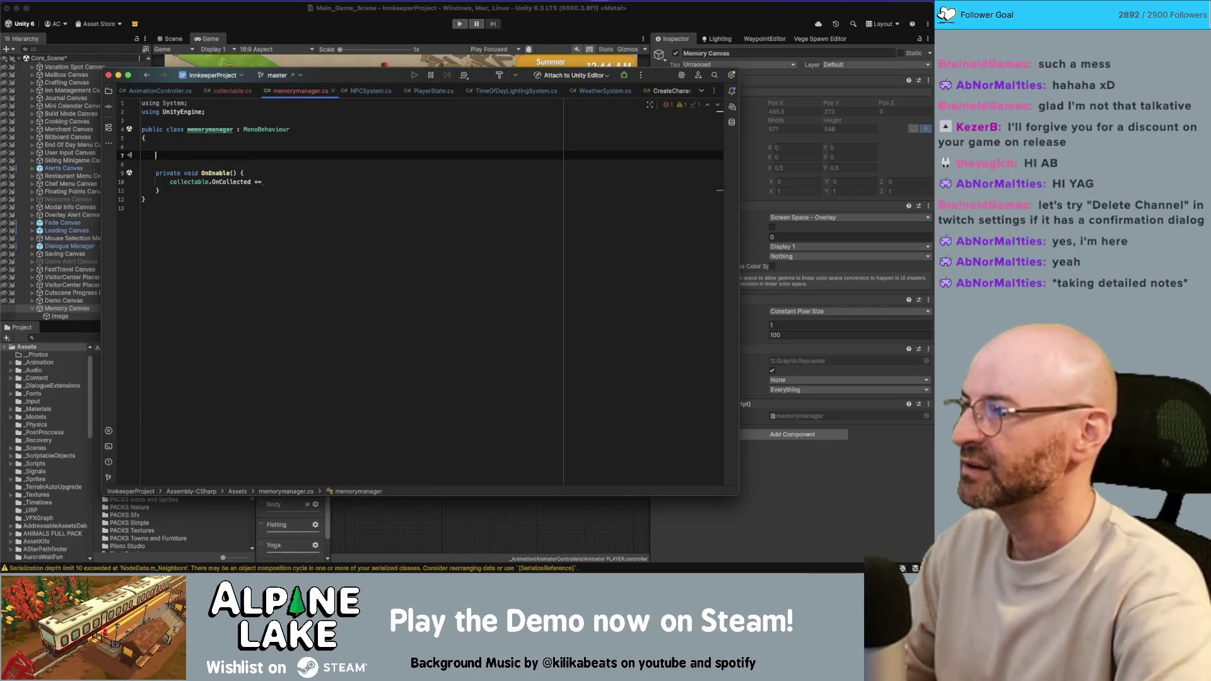
pyautogui.write('public voi')
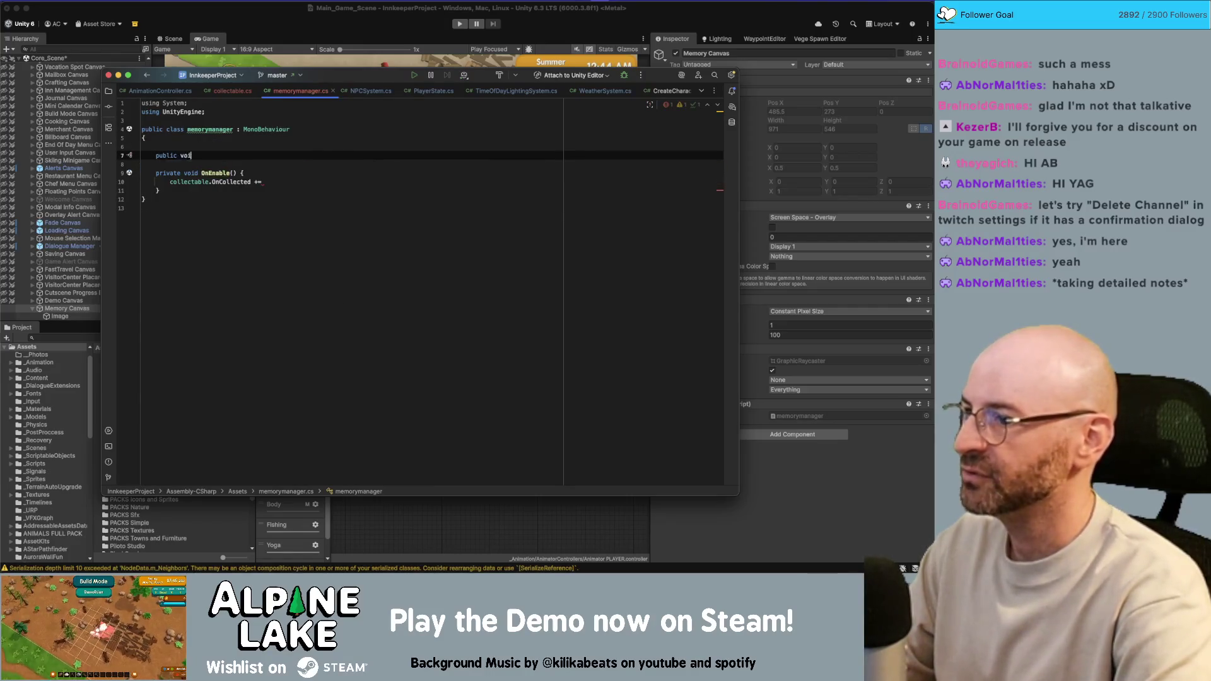
pyautogui.write('d OnCollected(')
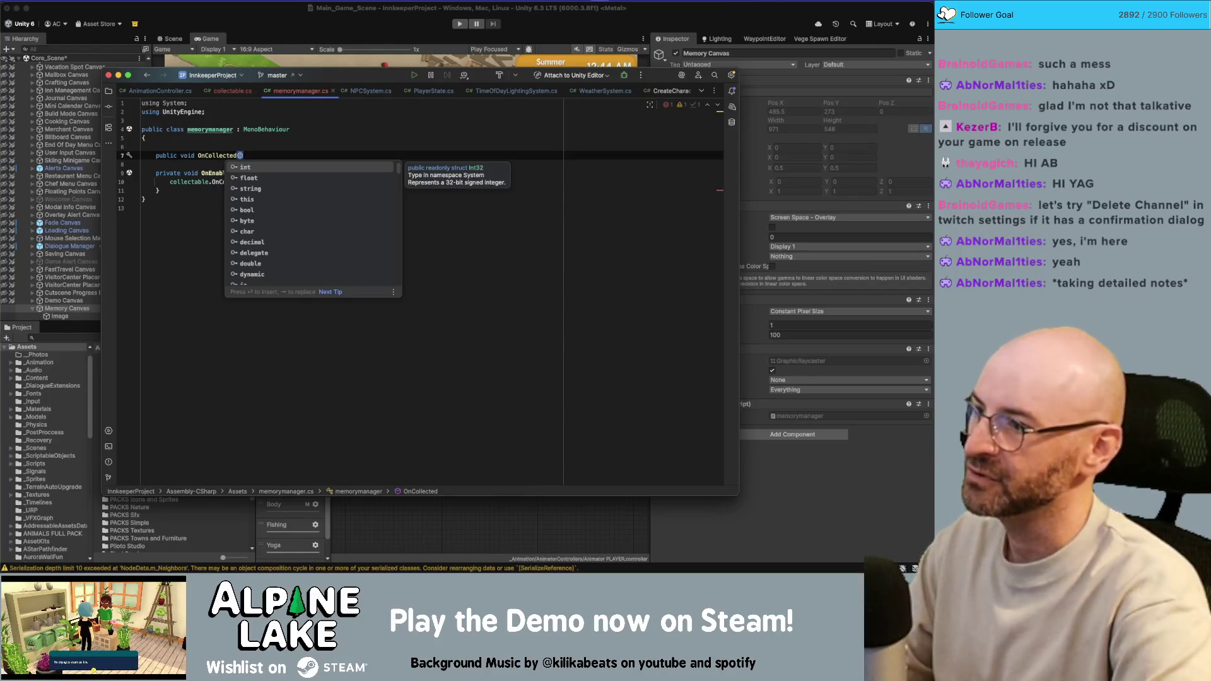
pyautogui.write('string ite')
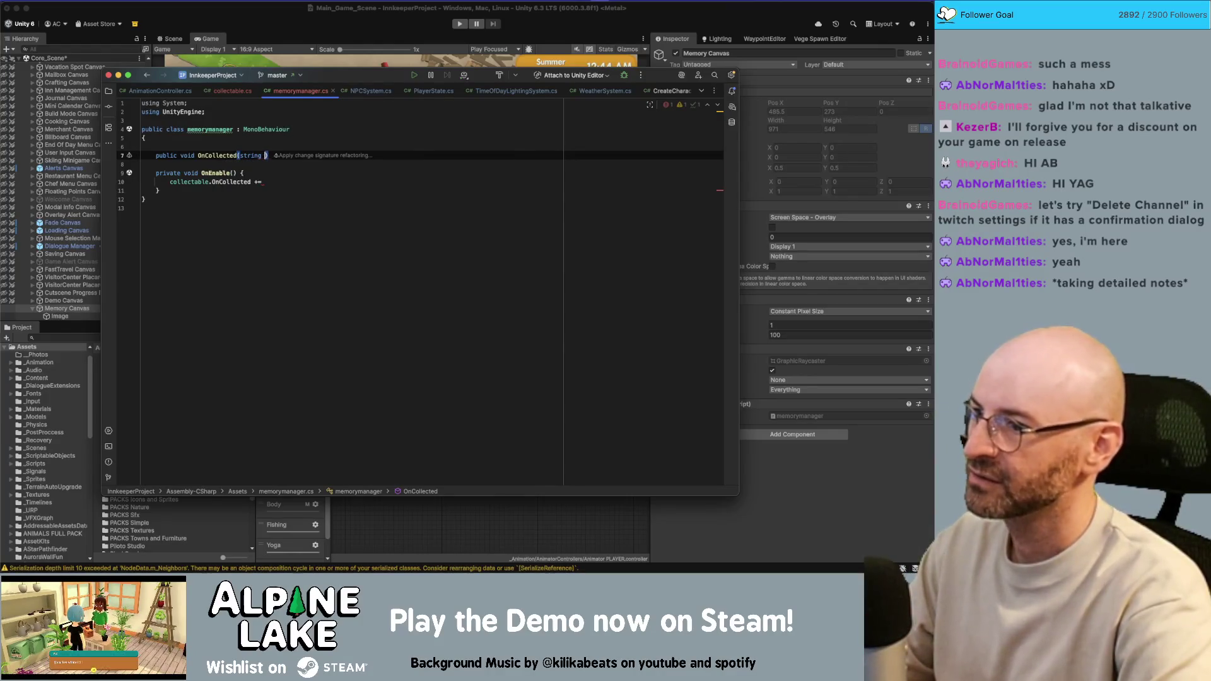
pyautogui.write('mName) {')
pyautogui.press('Return')
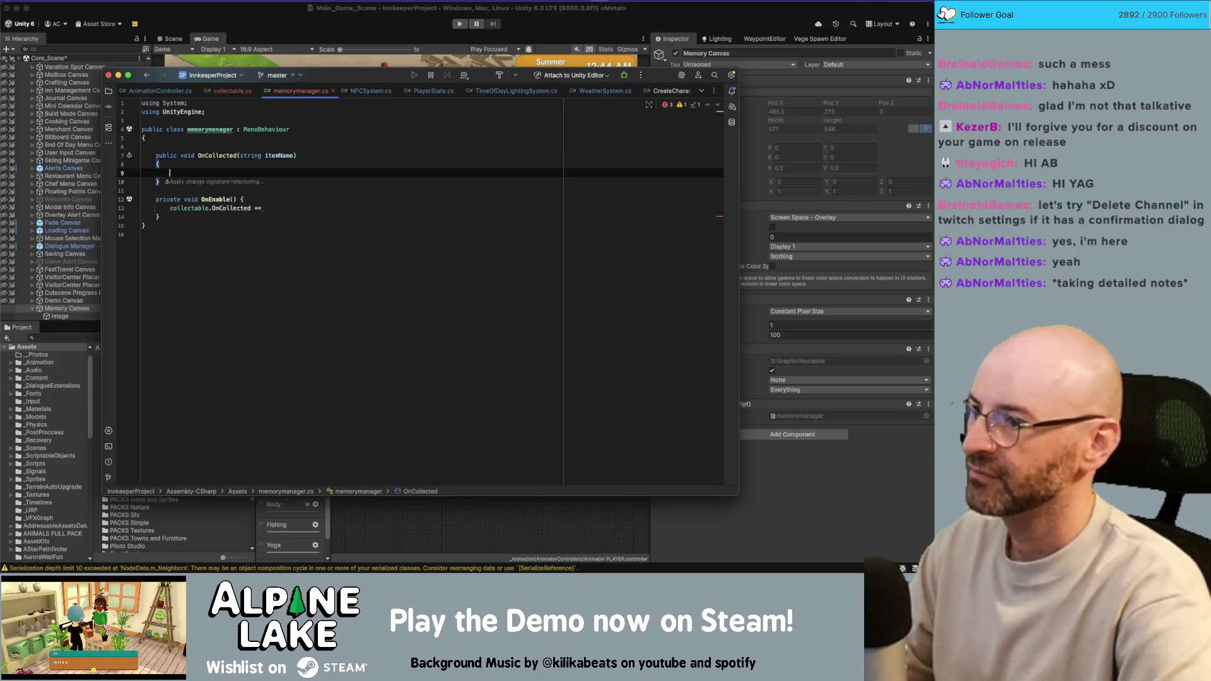
pyautogui.press('Down')
pyautogui.press('Down')
pyautogui.press('Down')
pyautogui.press('Down')
# Complete the subscription collectable.OnCollected += OnCollected; inside OnEnable.
pyautogui.press('End')
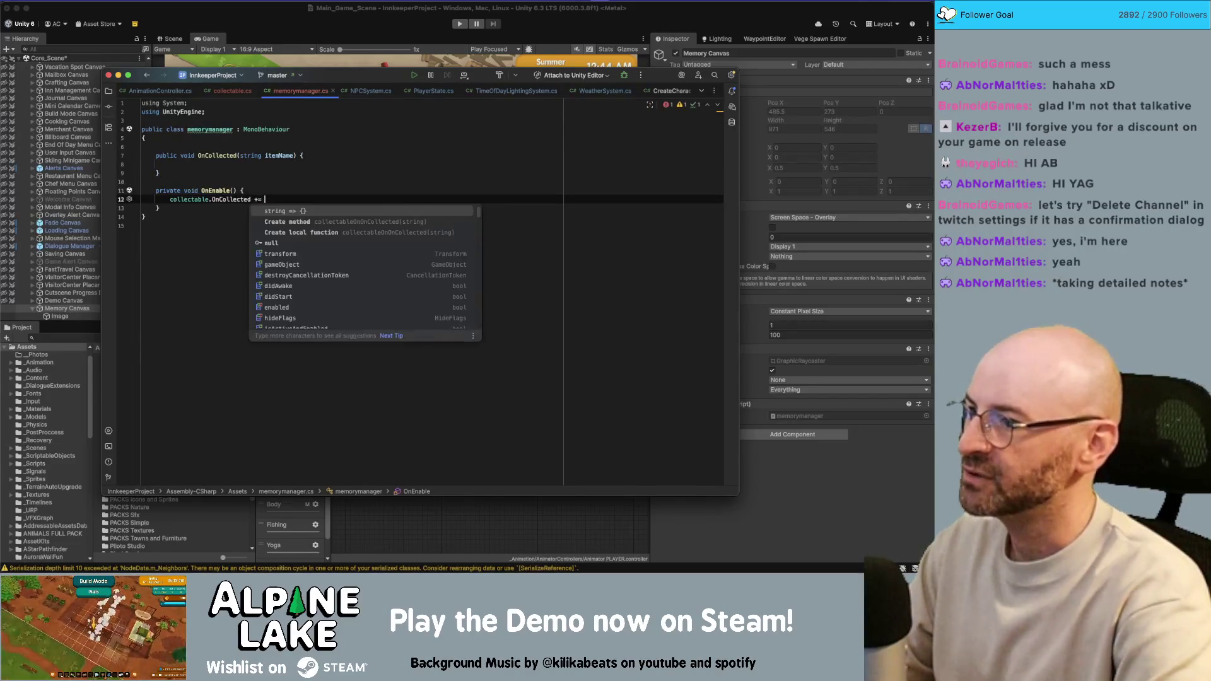
pyautogui.write('OnCollected;')
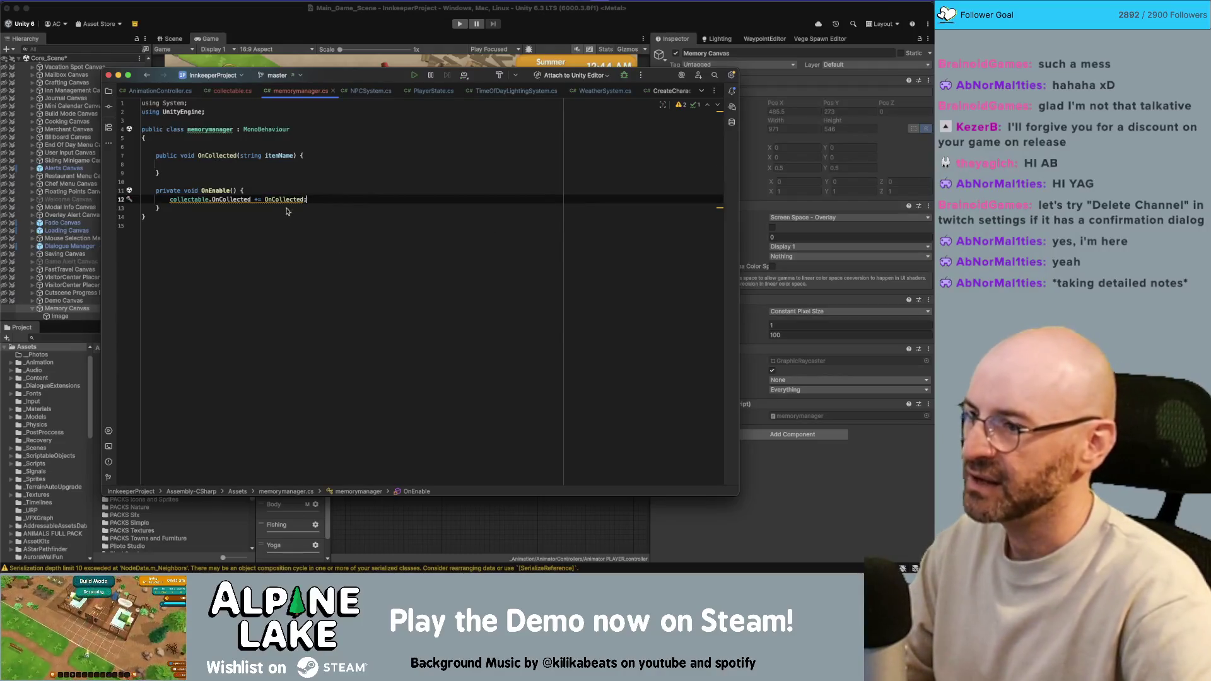
pyautogui.moveTo(276, 199)
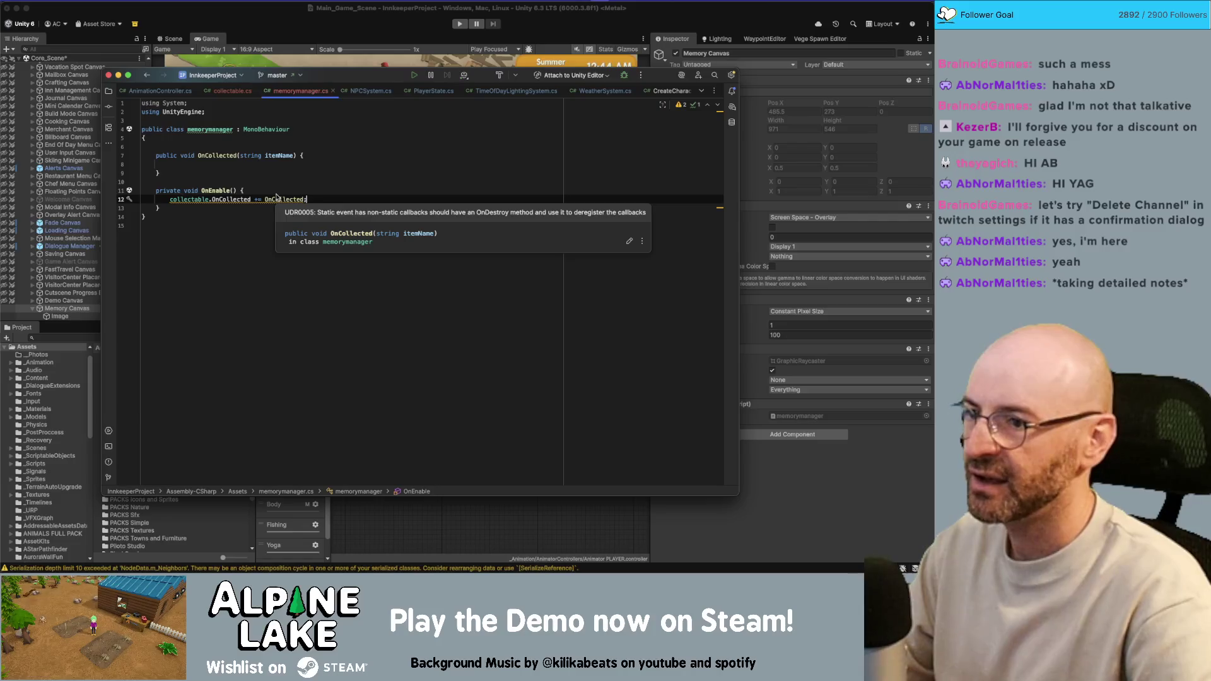
pyautogui.click(251, 207)
# Add an OnDisable method containing collectable.OnCollected -= OnCollected.
pyautogui.press('Return')
pyautogui.press('Return')
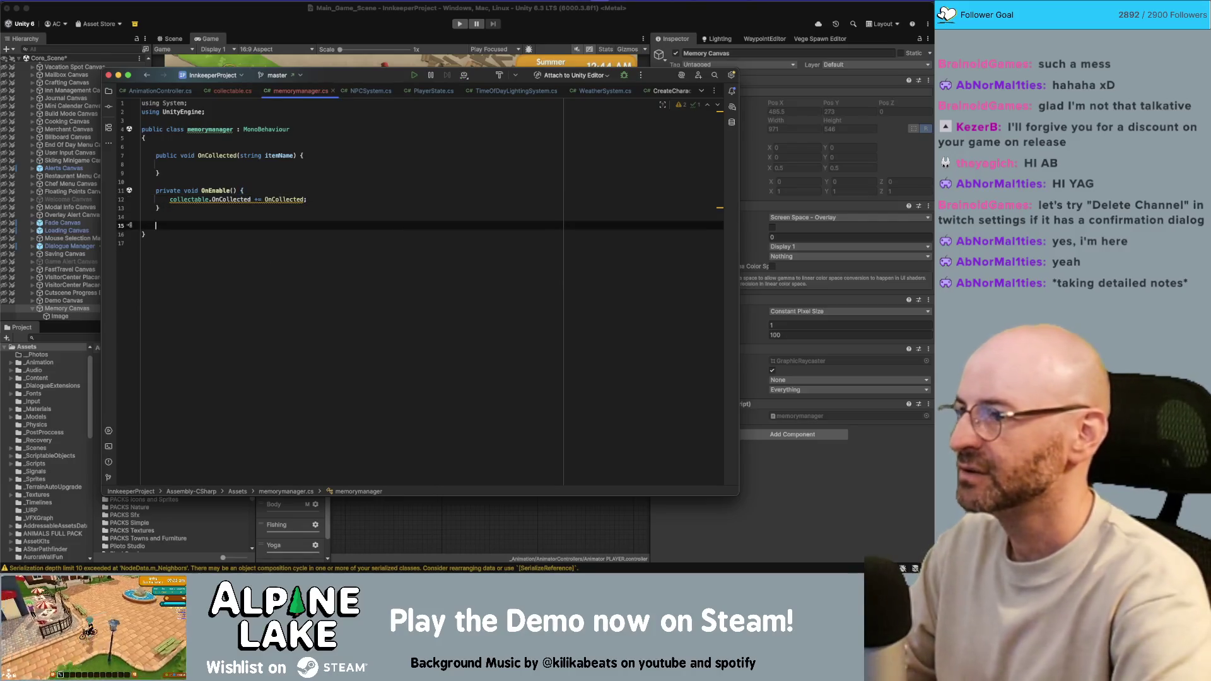
pyautogui.write('private void OnDis')
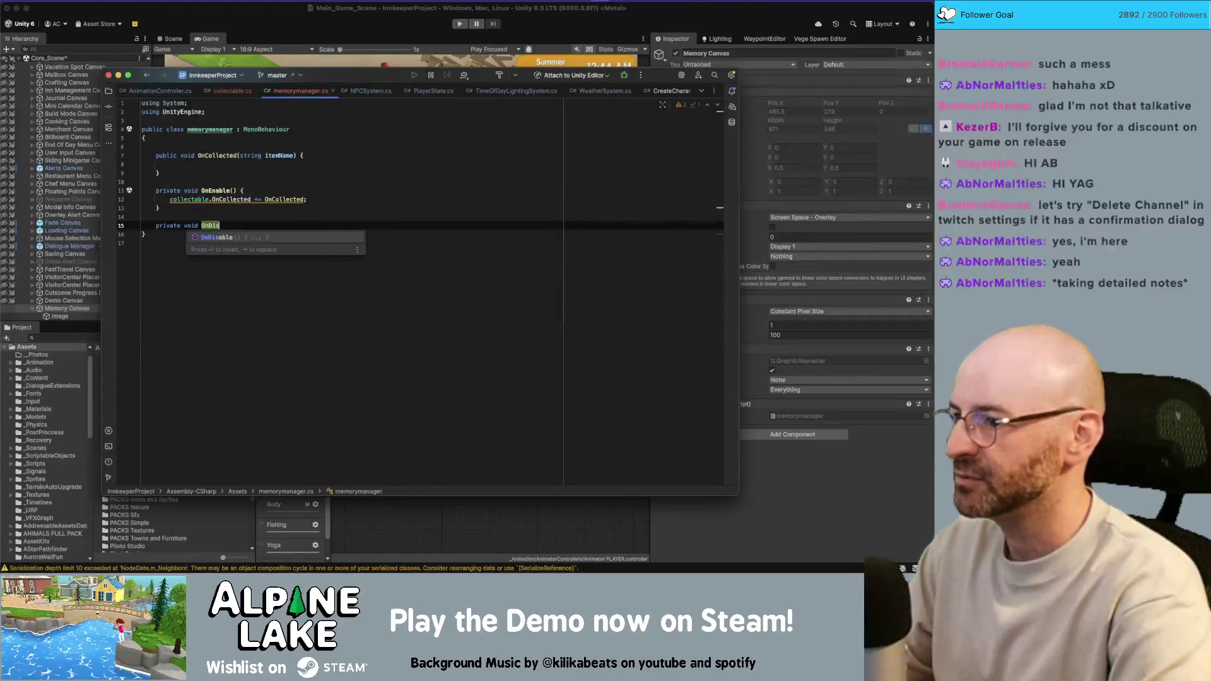
pyautogui.press('Return')
pyautogui.press('Return')
pyautogui.doubleClick(189, 199)
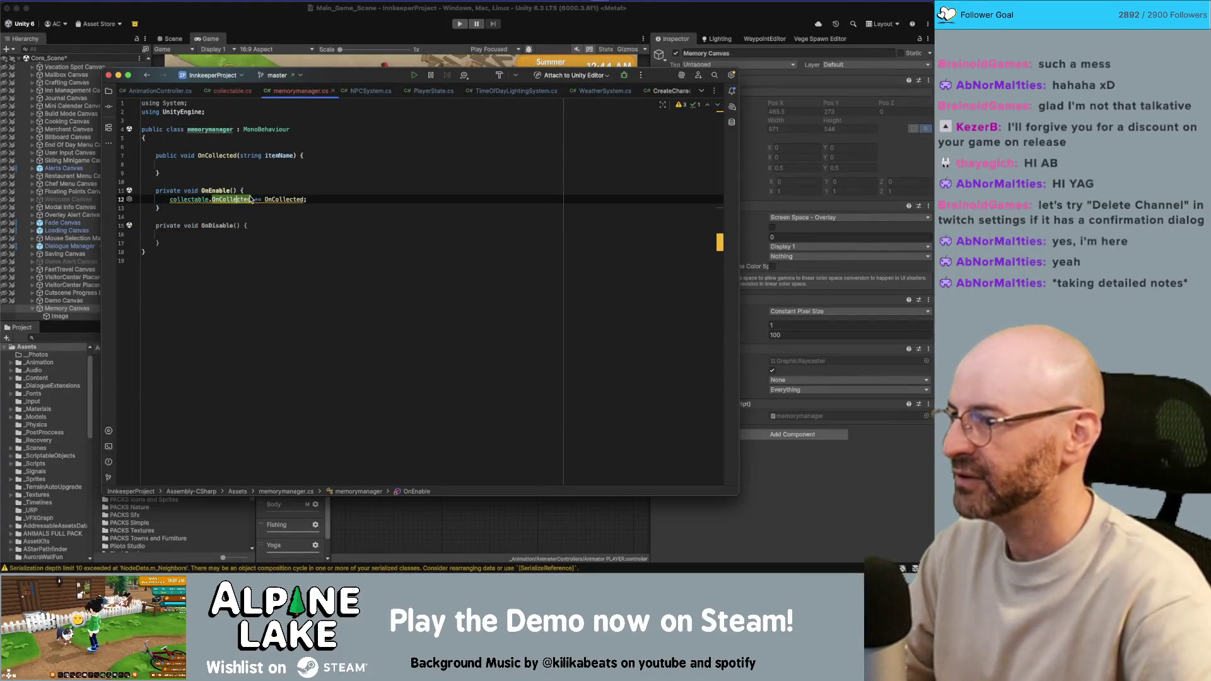
pyautogui.press('Down')
pyautogui.press('Down')
pyautogui.press('Down')
pyautogui.write('collectable.OnCollected -= OnCollected;')
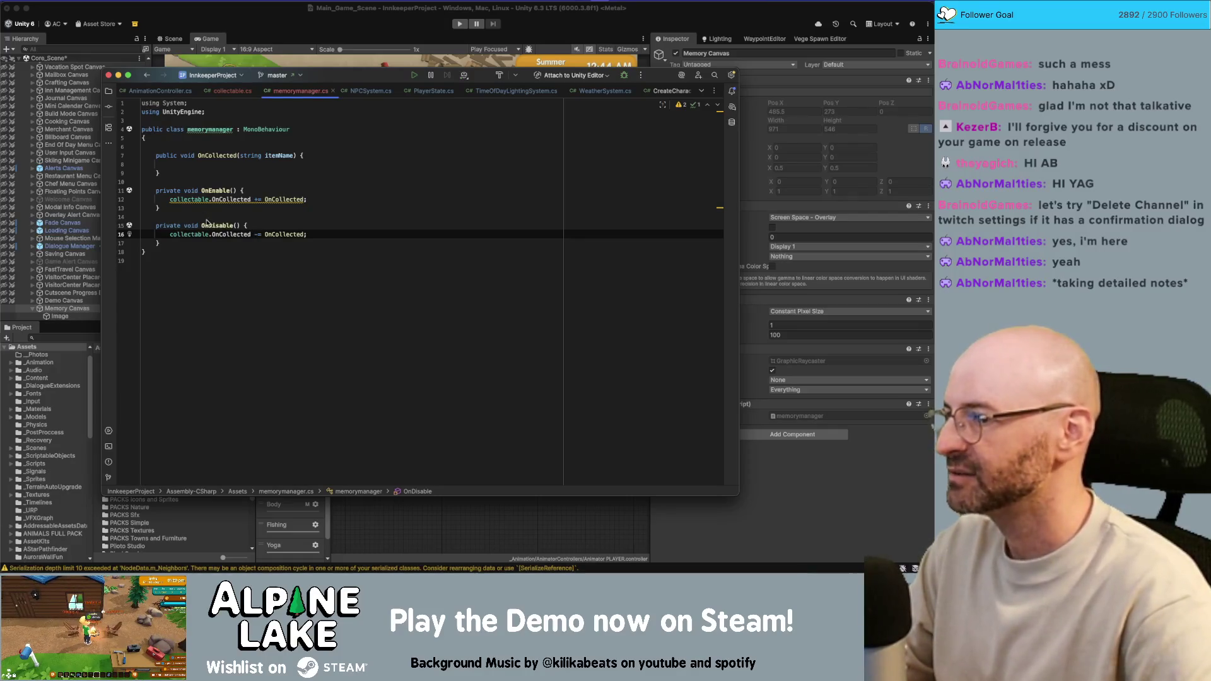
pyautogui.write('-')
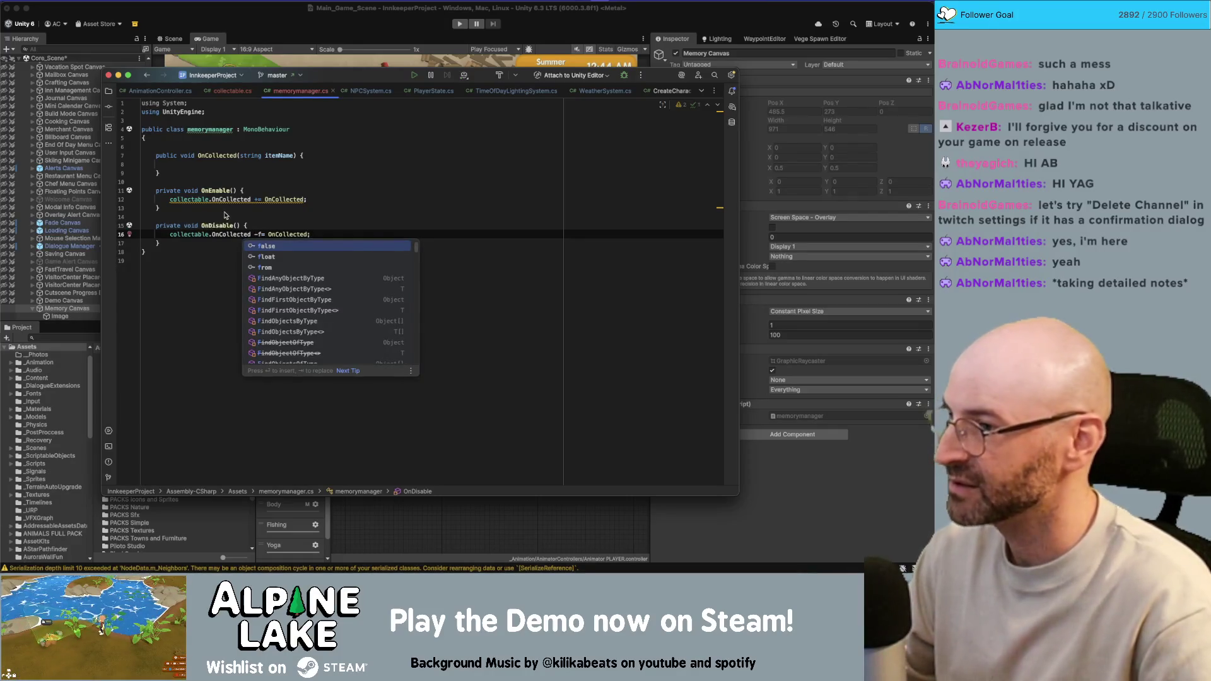
pyautogui.press('Delete')
pyautogui.click(242, 217)
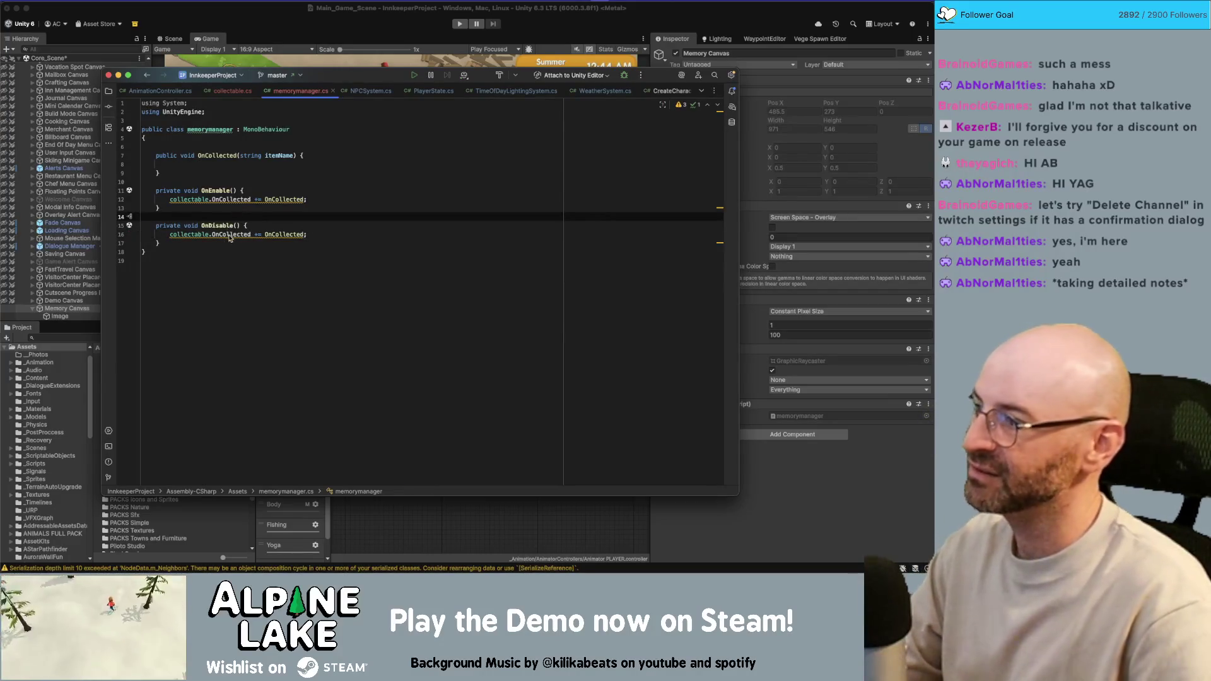
# Rename OnDisable to OnDestroy and add blank lines at the top of the class body.
pyautogui.doubleClick(212, 130)
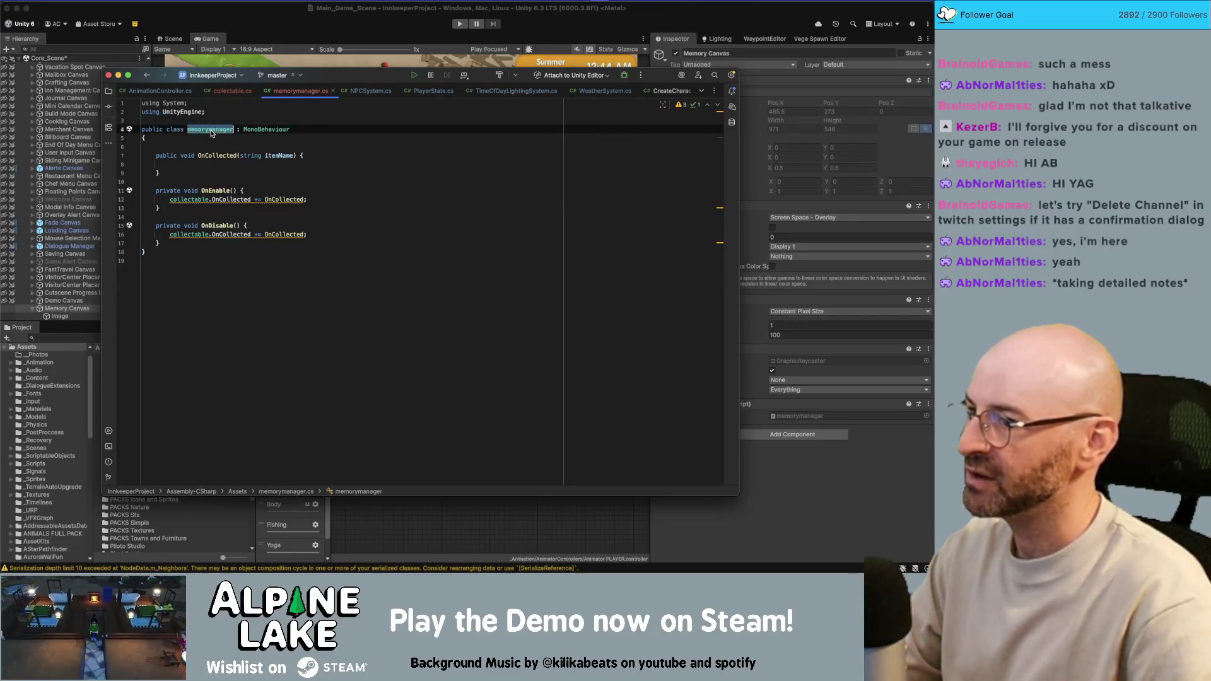
pyautogui.click(234, 226)
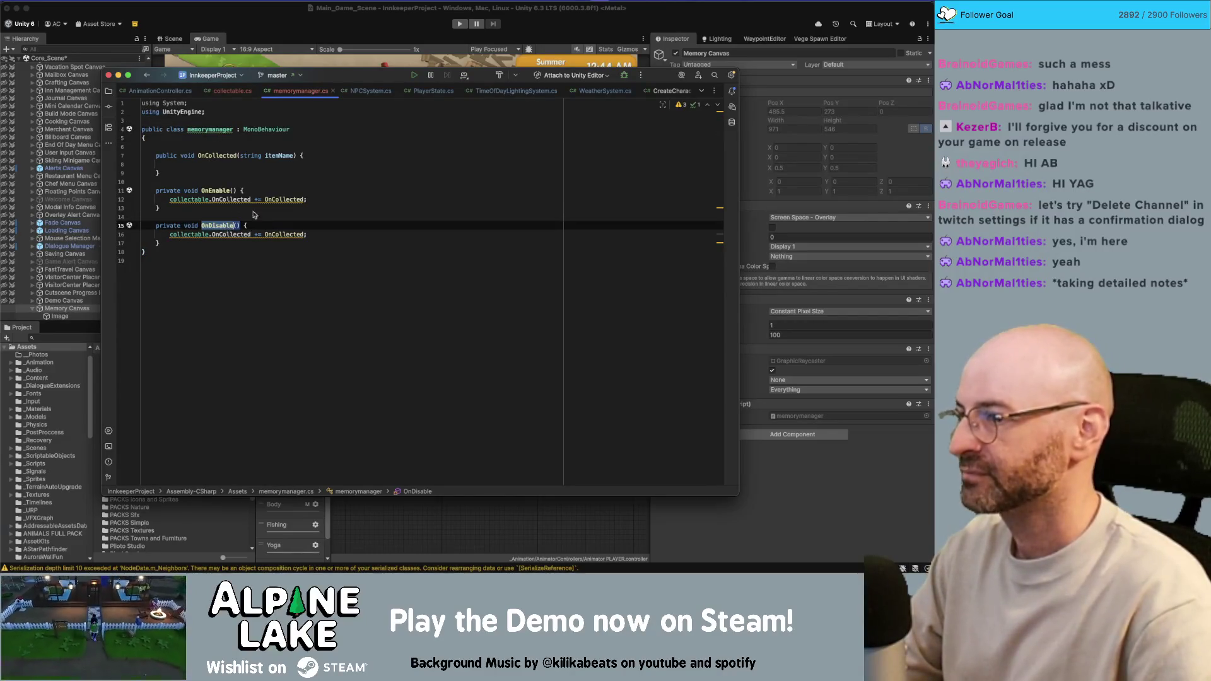
pyautogui.write('OnDestro')
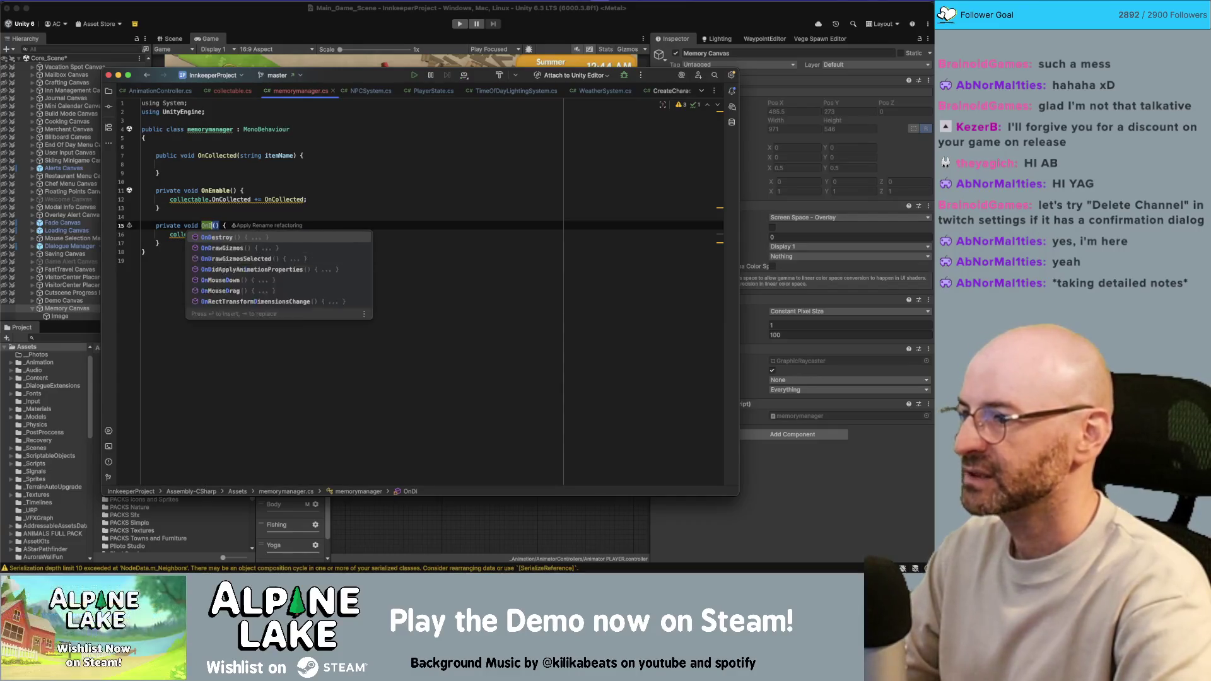
pyautogui.press('Return')
pyautogui.click(189, 137)
pyautogui.press('Return')
pyautogui.press('Return')
pyautogui.press('Return')
pyautogui.press('Up')
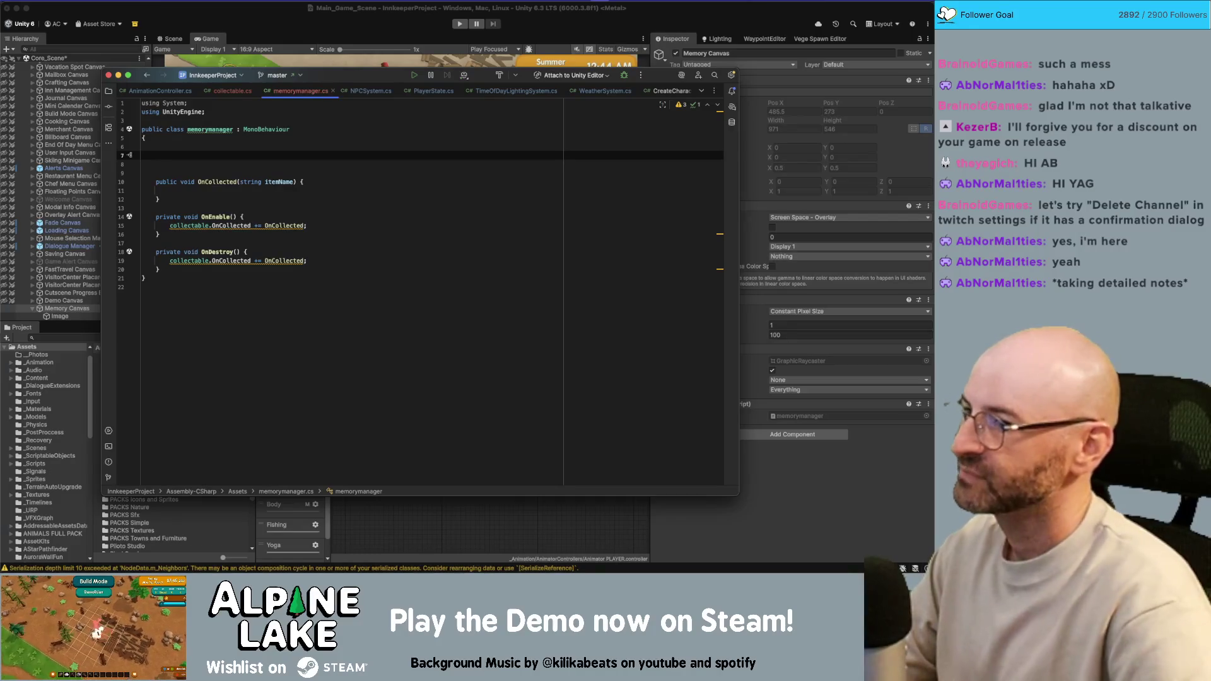
pyautogui.click(218, 182)
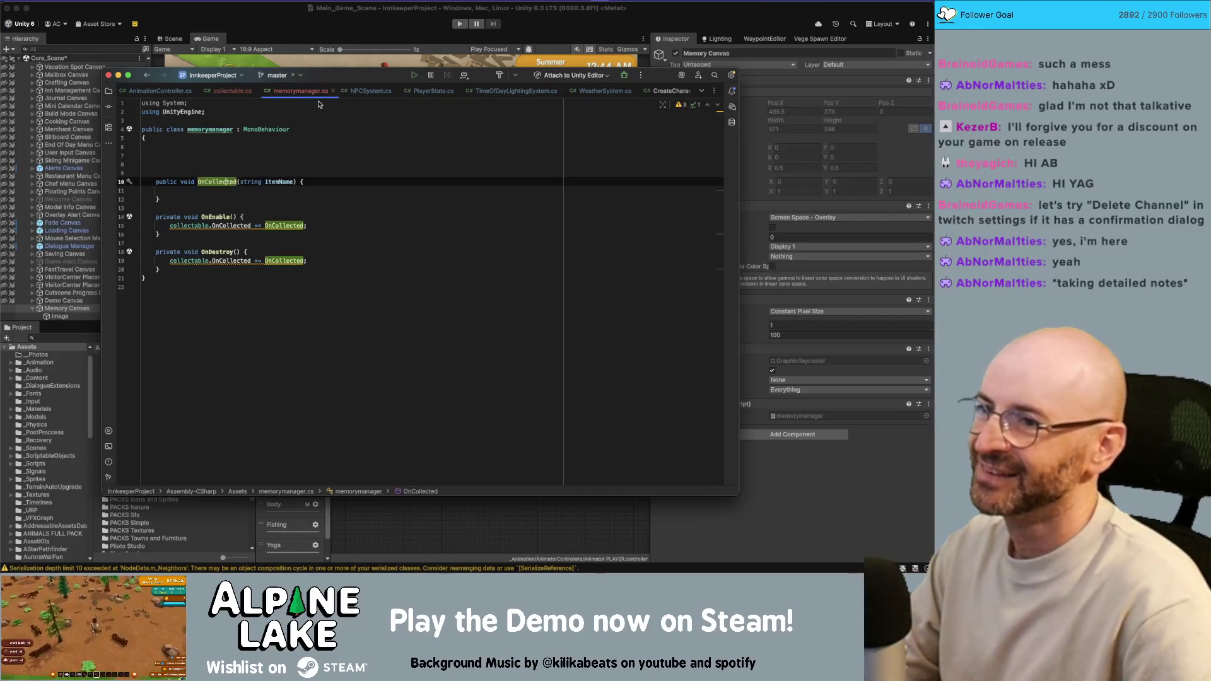
# In collectable.cs, change the Collected delegate parameter to int itemIndex and invoke it with 0 instead of "disc".
pyautogui.click(366, 140)
pyautogui.click(233, 90)
pyautogui.doubleClick(273, 146)
pyautogui.write('int')
pyautogui.press('Right')
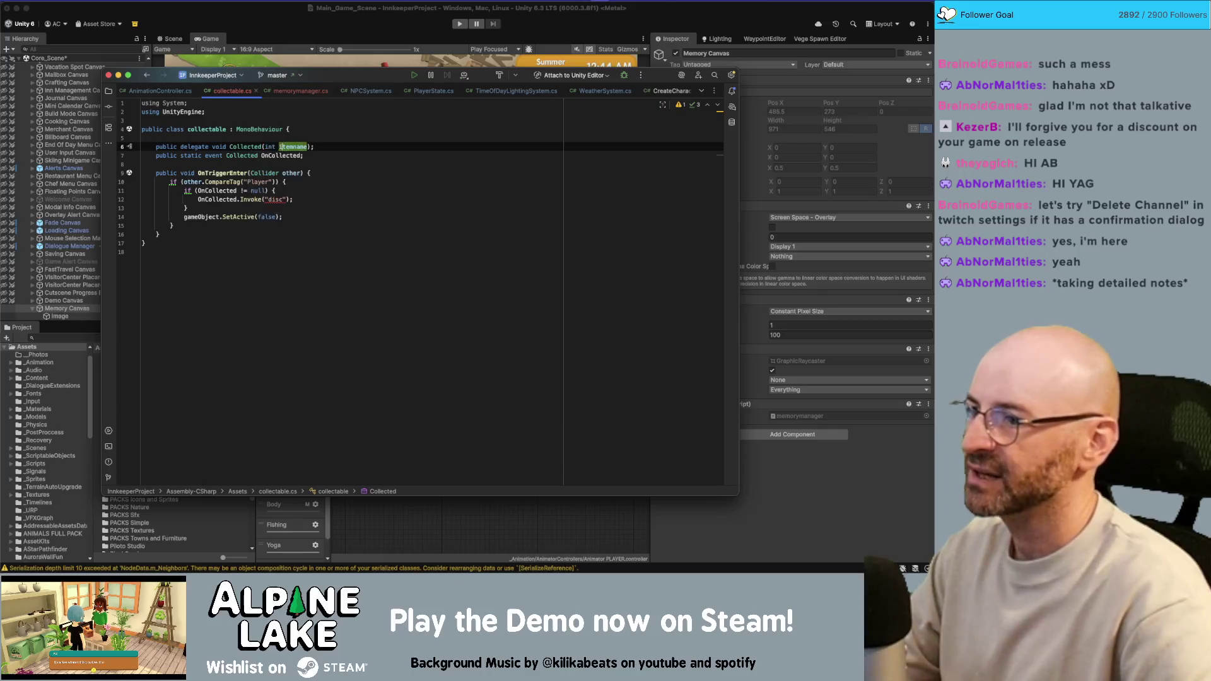
pyautogui.press('Delete')
pyautogui.press('Delete')
pyautogui.press('Delete')
pyautogui.write('Index')
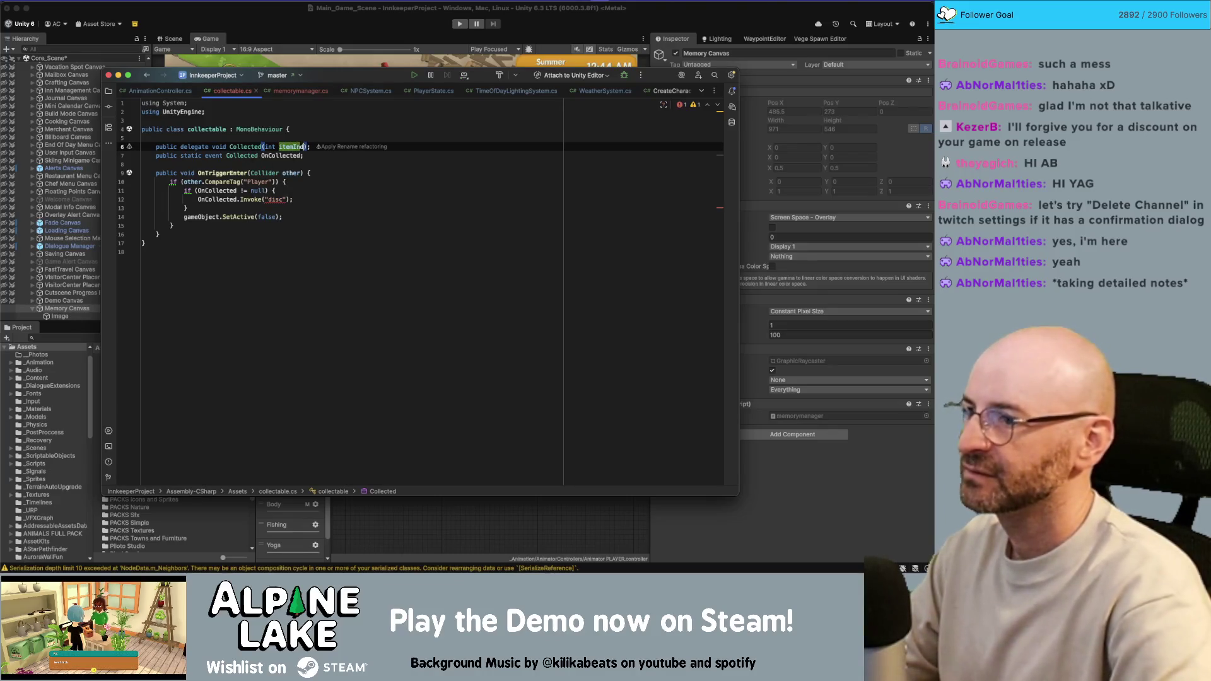
pyautogui.press('Down')
pyautogui.press('Down')
pyautogui.press('Down')
pyautogui.press('Left')
pyautogui.press('Left')
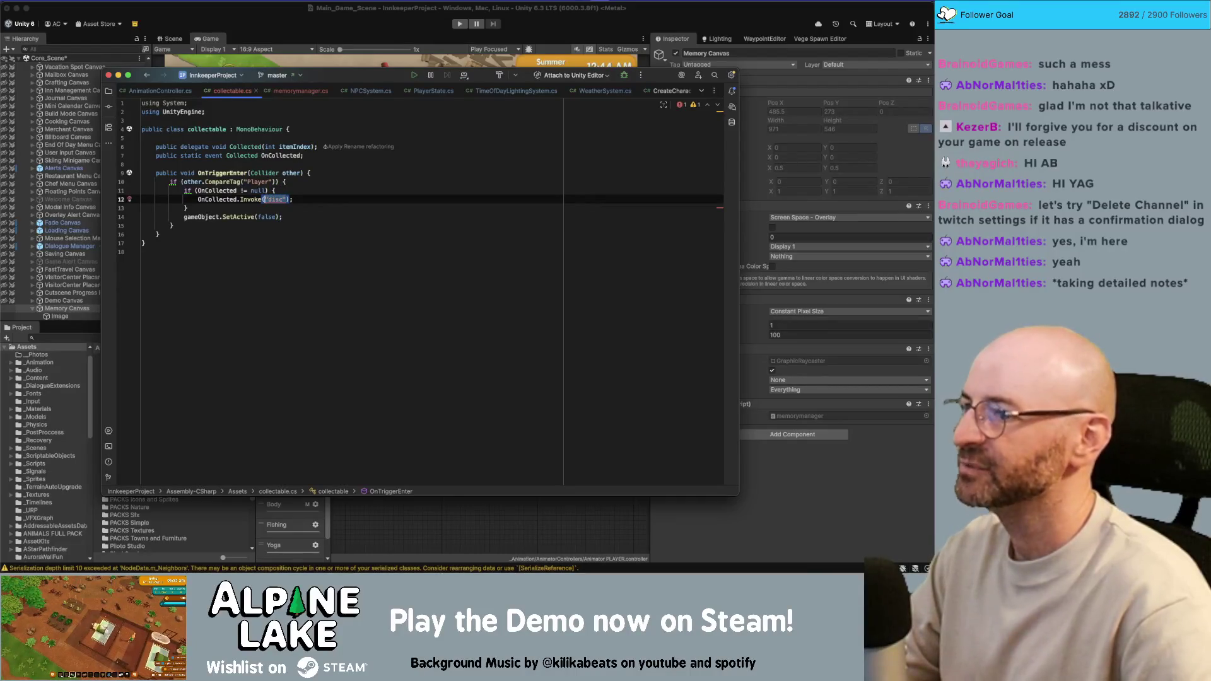
pyautogui.write('0')
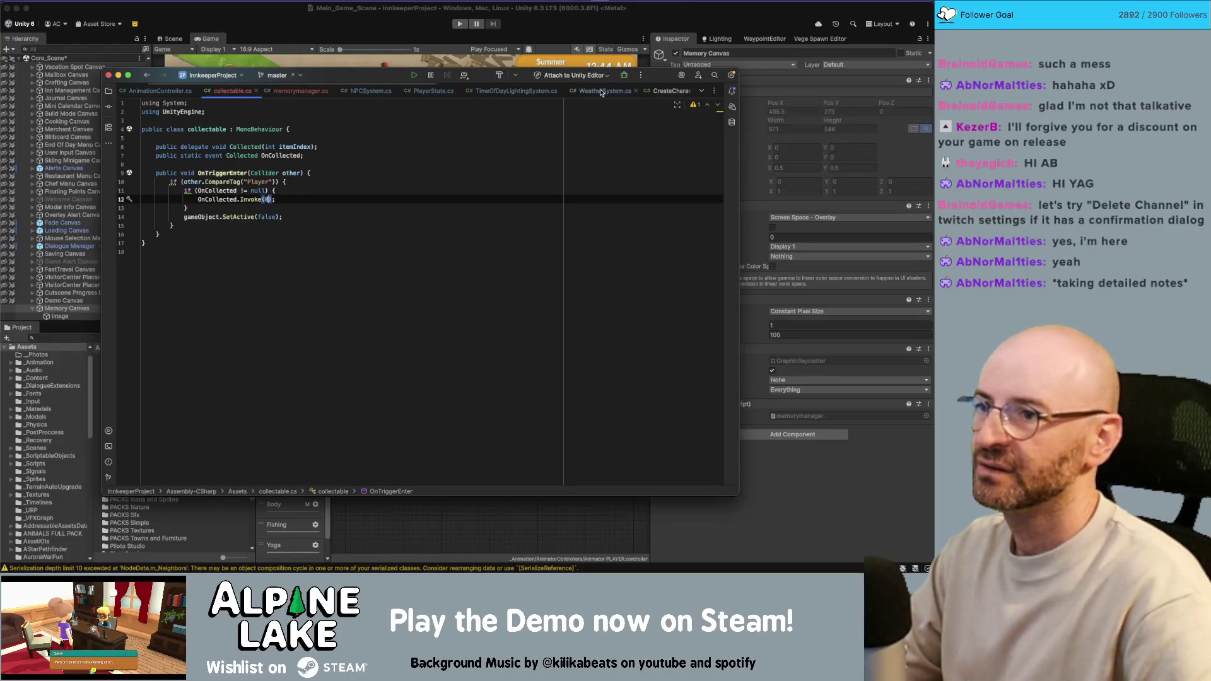
pyautogui.click(323, 92)
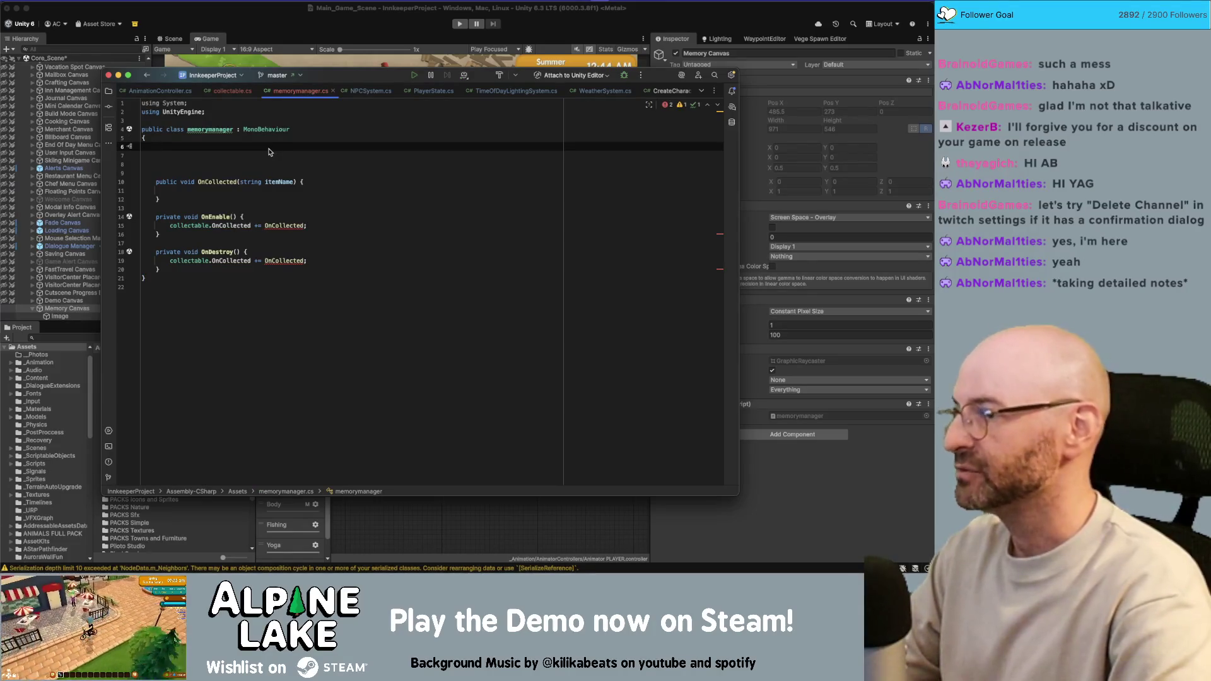
# Add a UnityEngine.UI using line and a public Image[] memories field.
pyautogui.click(208, 111)
pyautogui.press('Return')
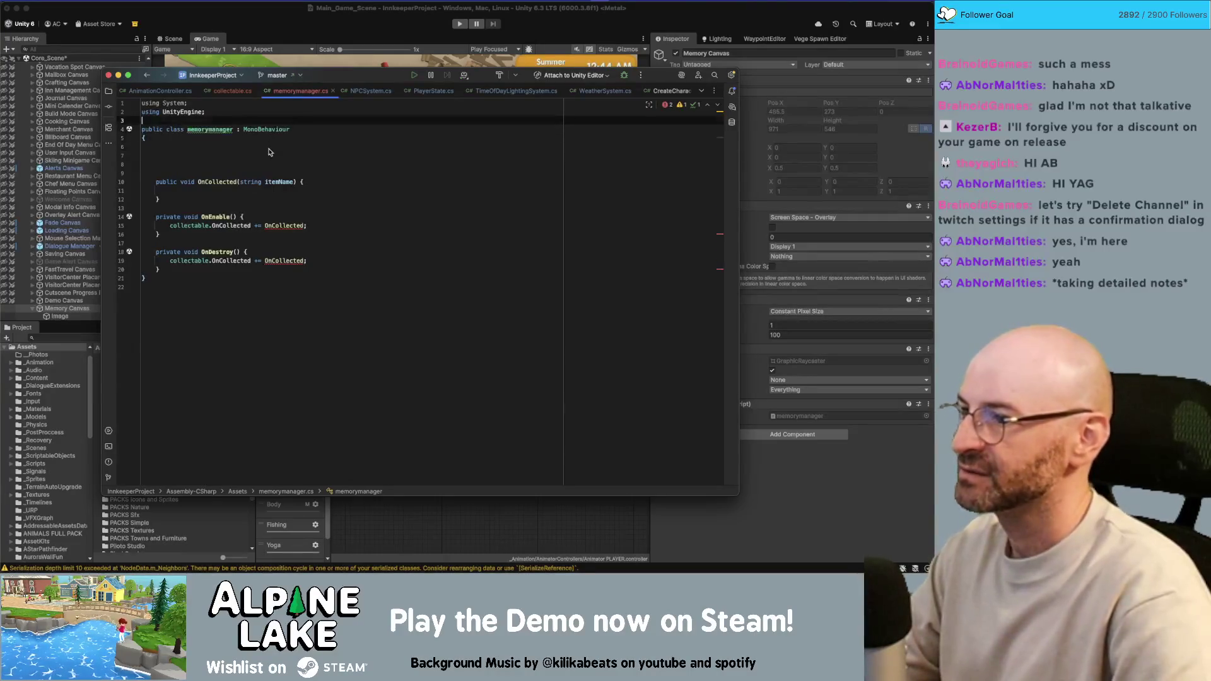
pyautogui.write('using UnityE')
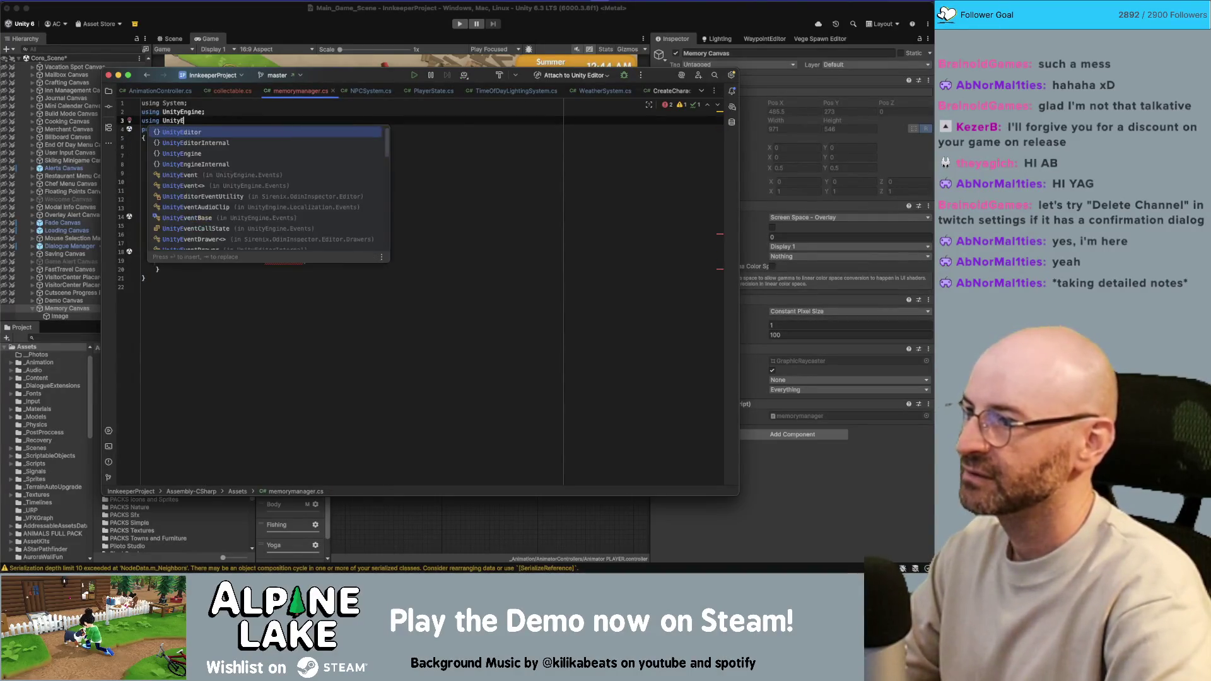
pyautogui.write('ndgi')
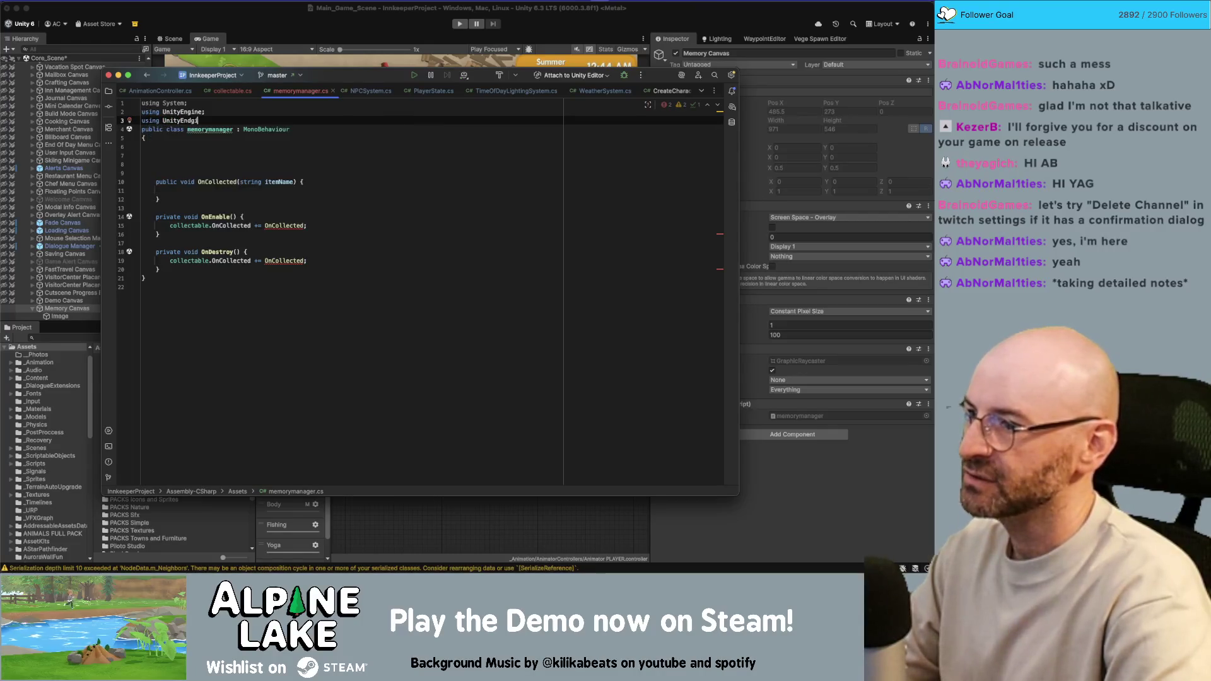
pyautogui.write('gine.UI;')
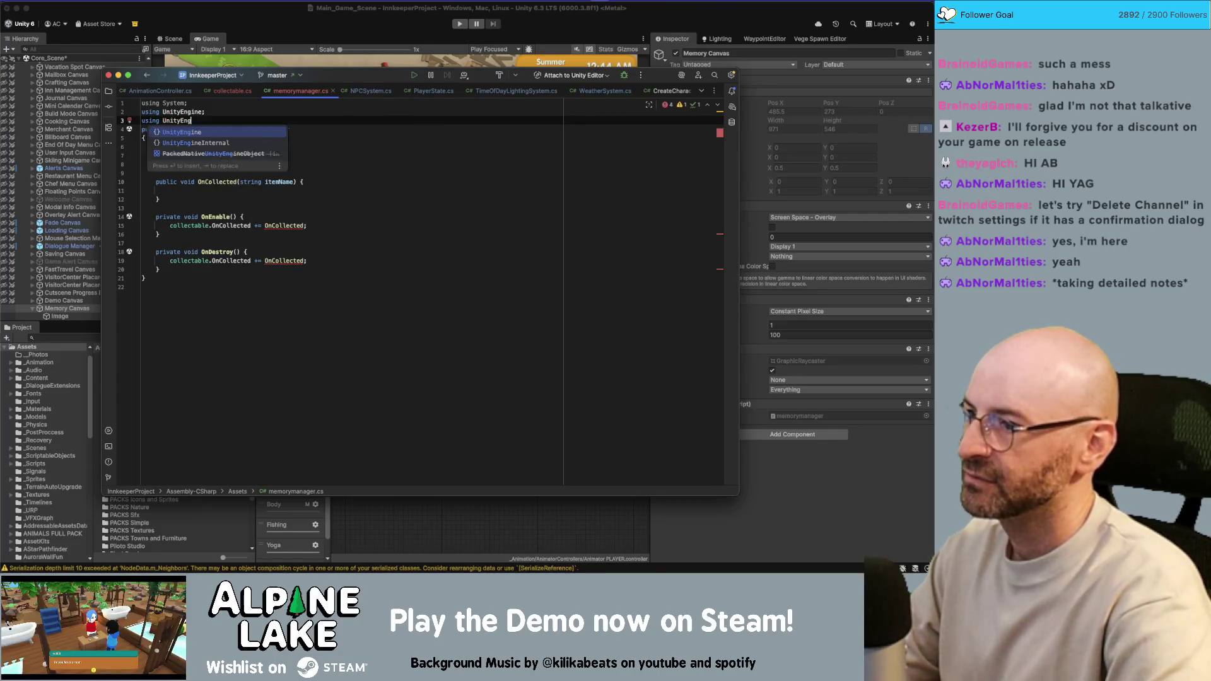
pyautogui.press('Down')
pyautogui.press('Down')
pyautogui.press('Down')
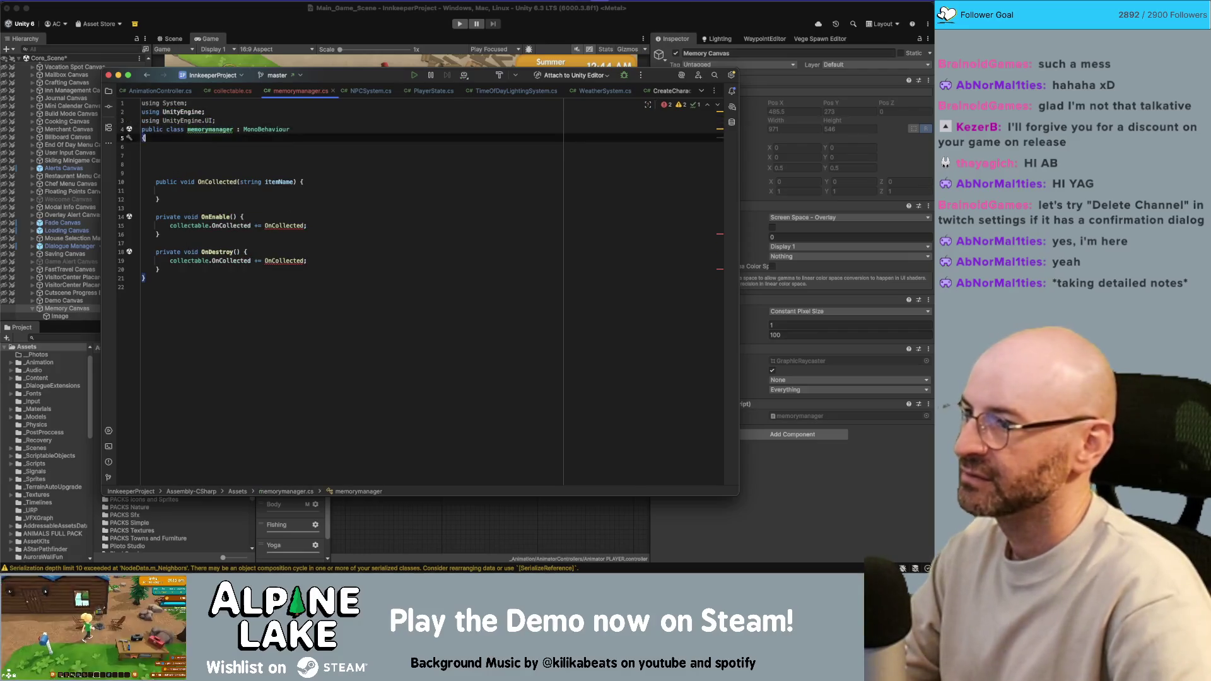
pyautogui.write('public ')
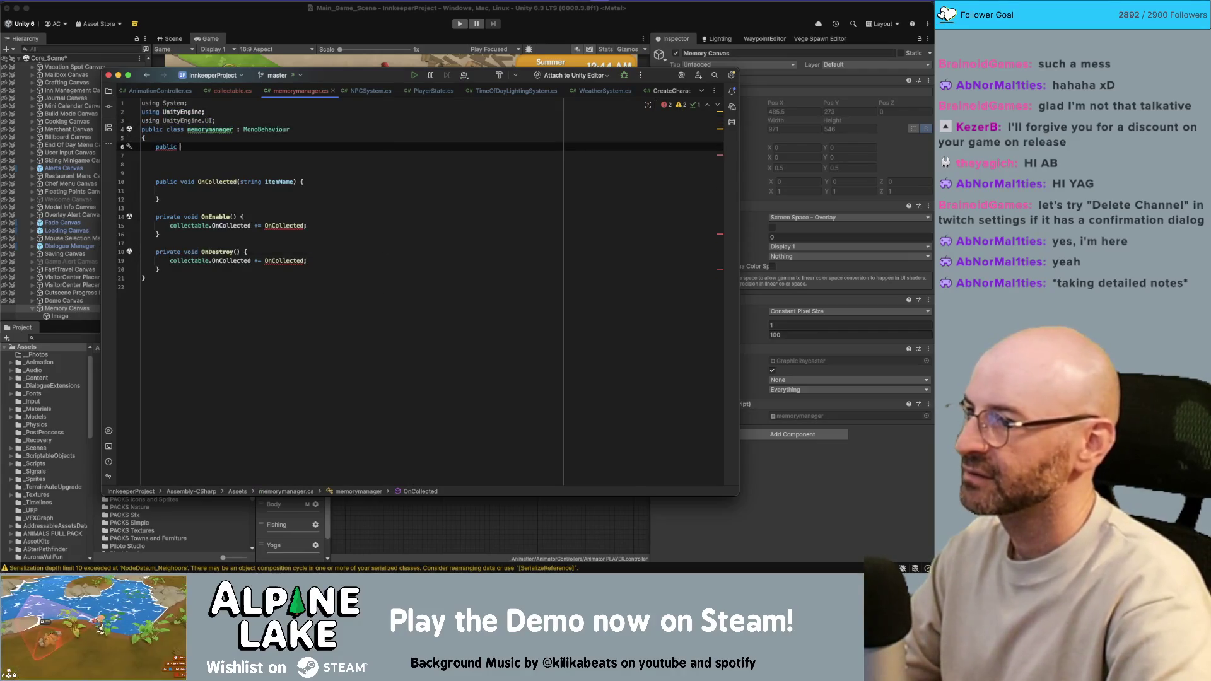
pyautogui.write('Image[] ')
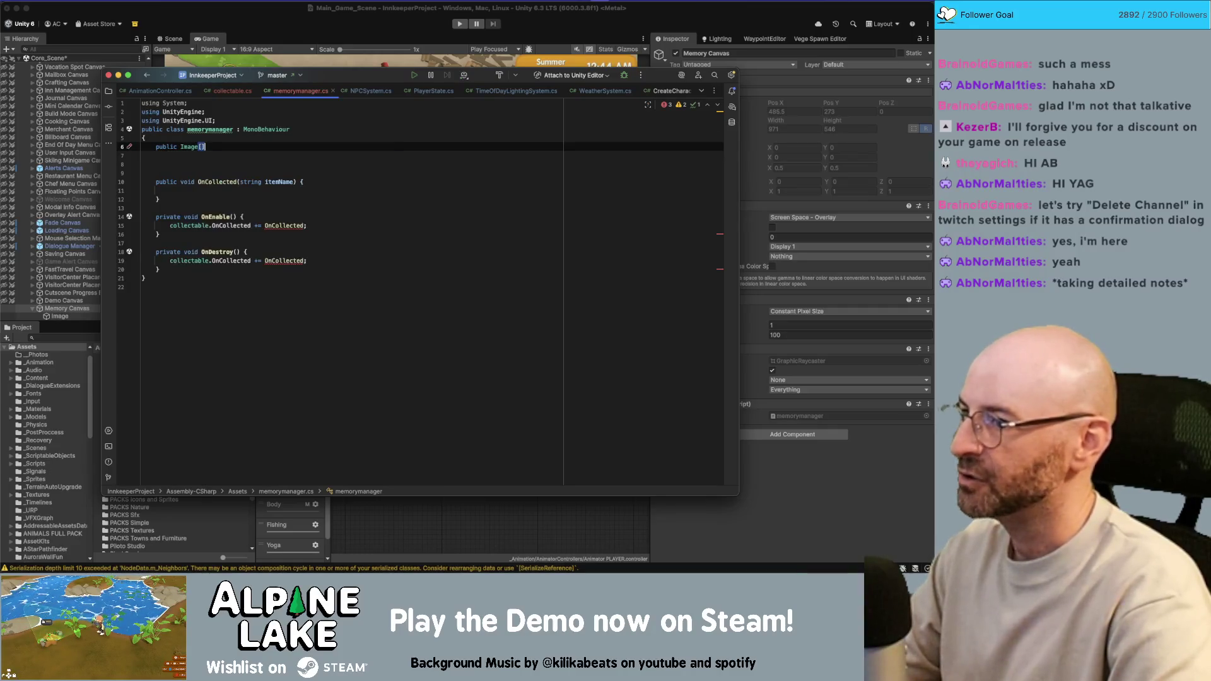
pyautogui.write('memori')
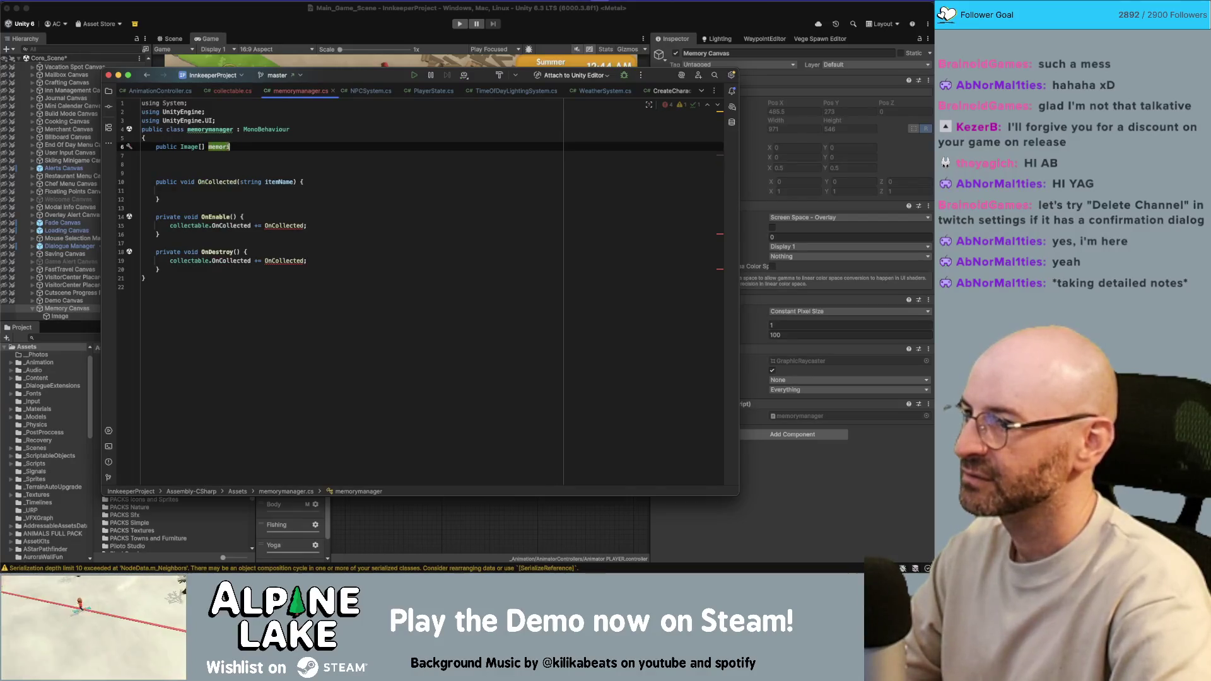
pyautogui.write('es;')
pyautogui.press('Return')
pyautogui.press('Delete')
pyautogui.press('Delete')
# Change the OnCollected parameter to int itemIndex.
pyautogui.click(304, 164)
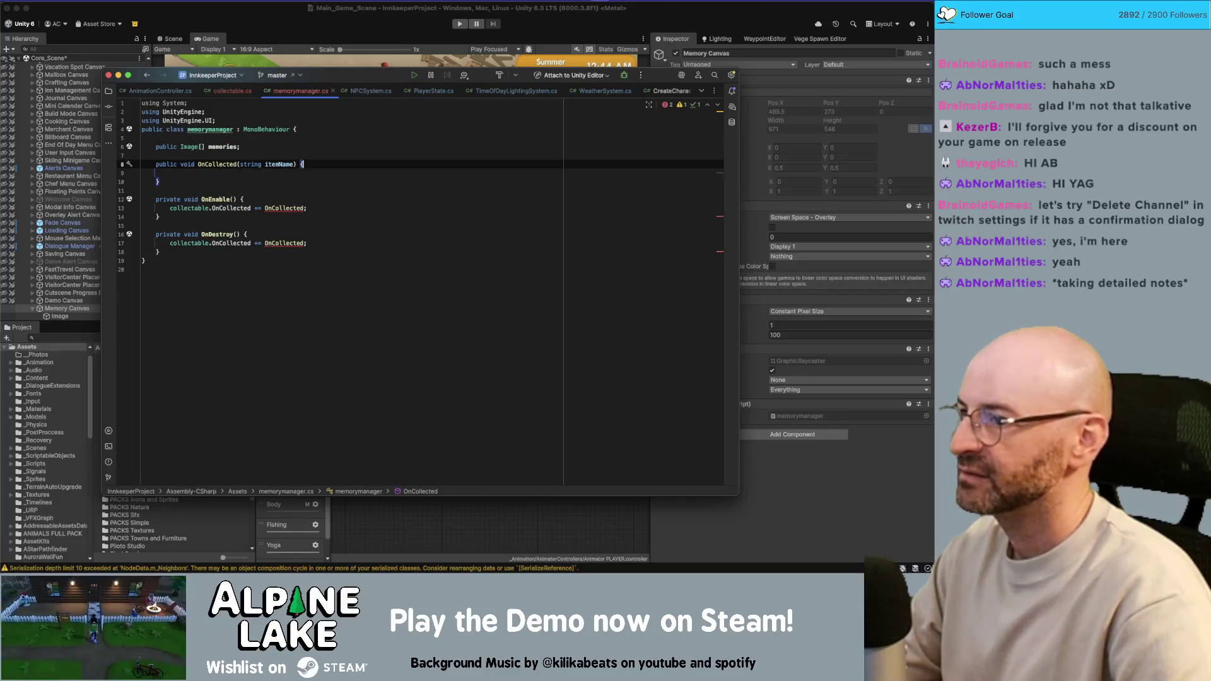
pyautogui.doubleClick(248, 164)
pyautogui.write('int')
pyautogui.press('Escape')
pyautogui.hotkey('alt', 'Right')
pyautogui.press('BackSpace')
pyautogui.press('BackSpace')
pyautogui.press('BackSpace')
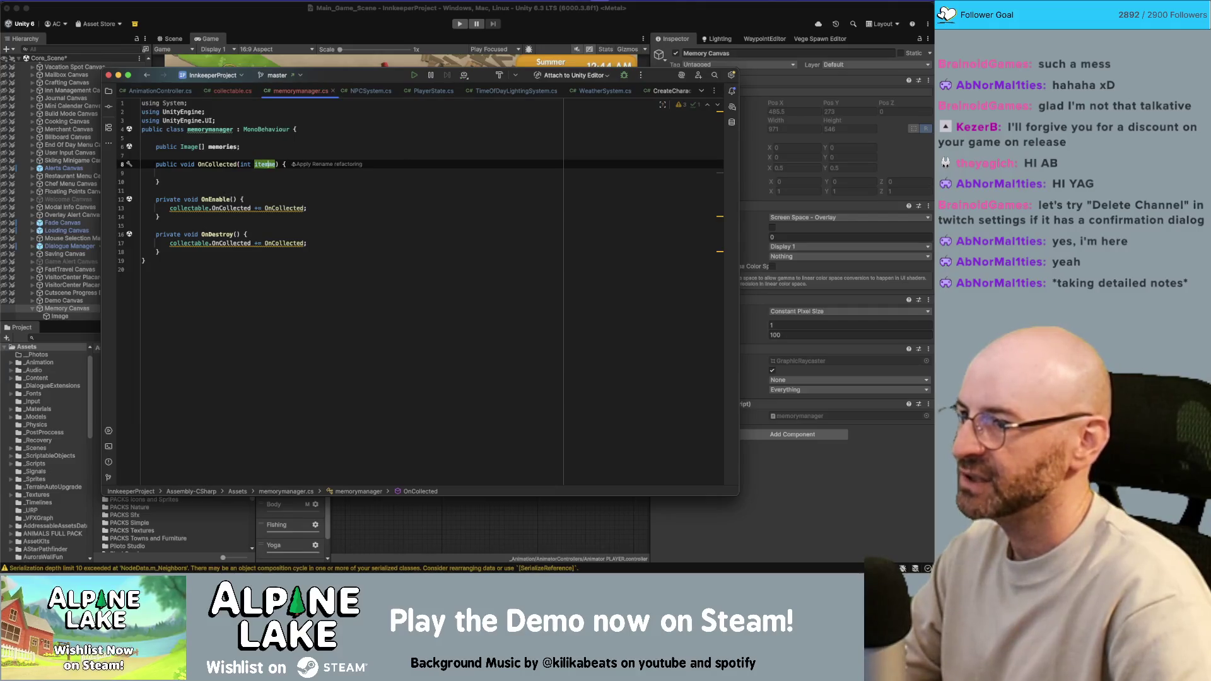
pyautogui.write('Index')
# Make OnCollected call memories[itemIndex].gameObject.SetActive(true).
pyautogui.click(170, 173)
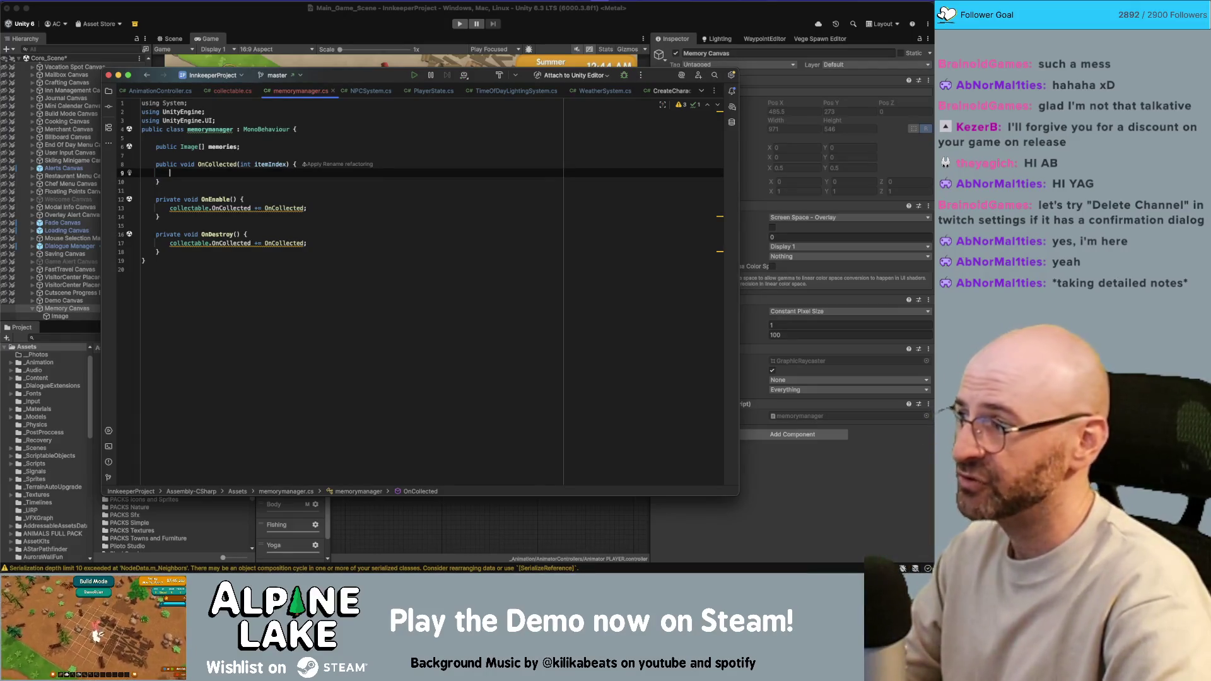
pyautogui.write('memories[')
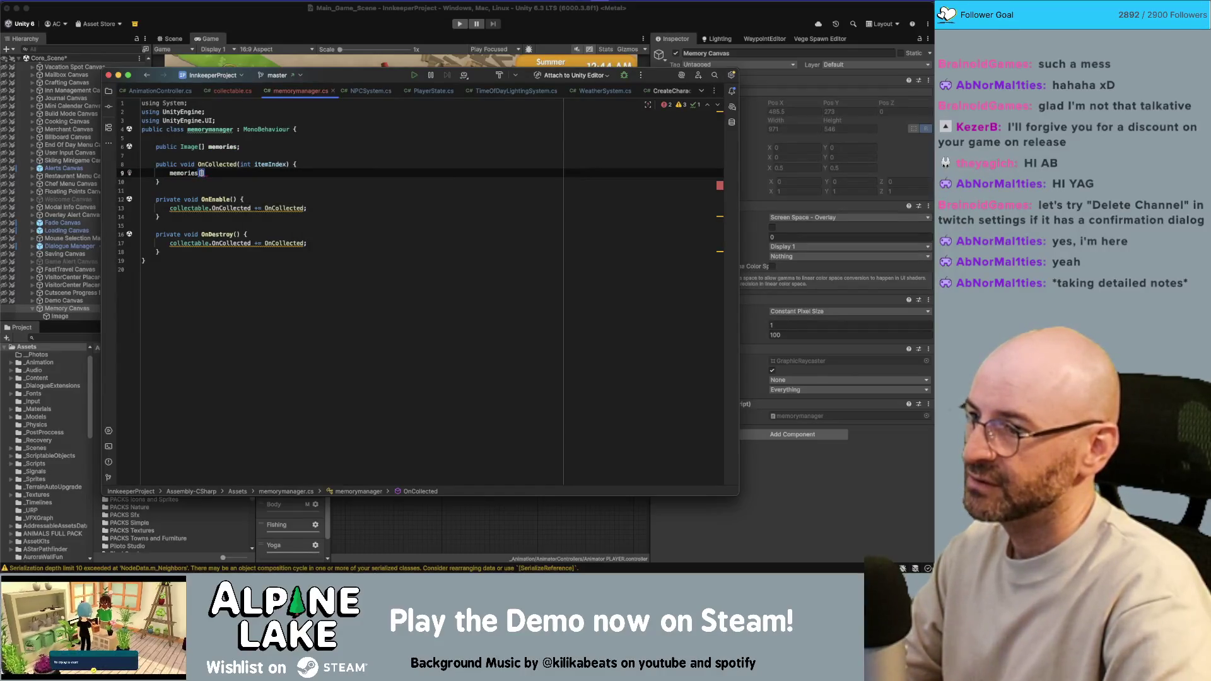
pyautogui.write('itemIndex]')
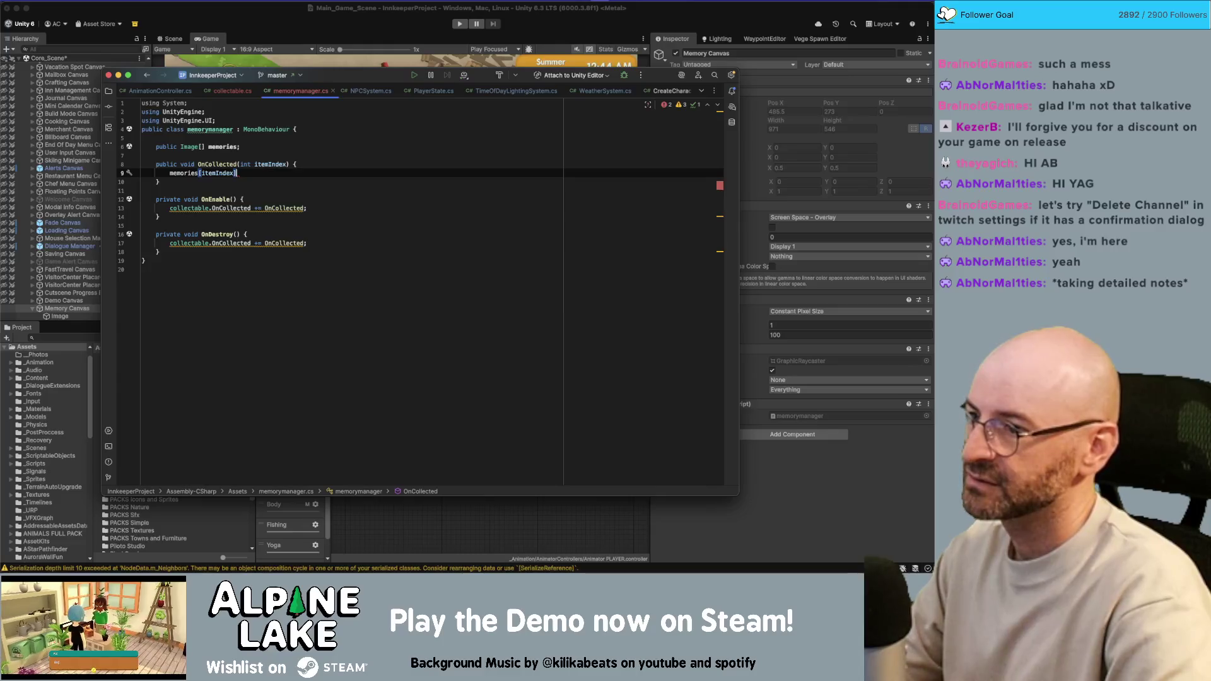
pyautogui.write('.')
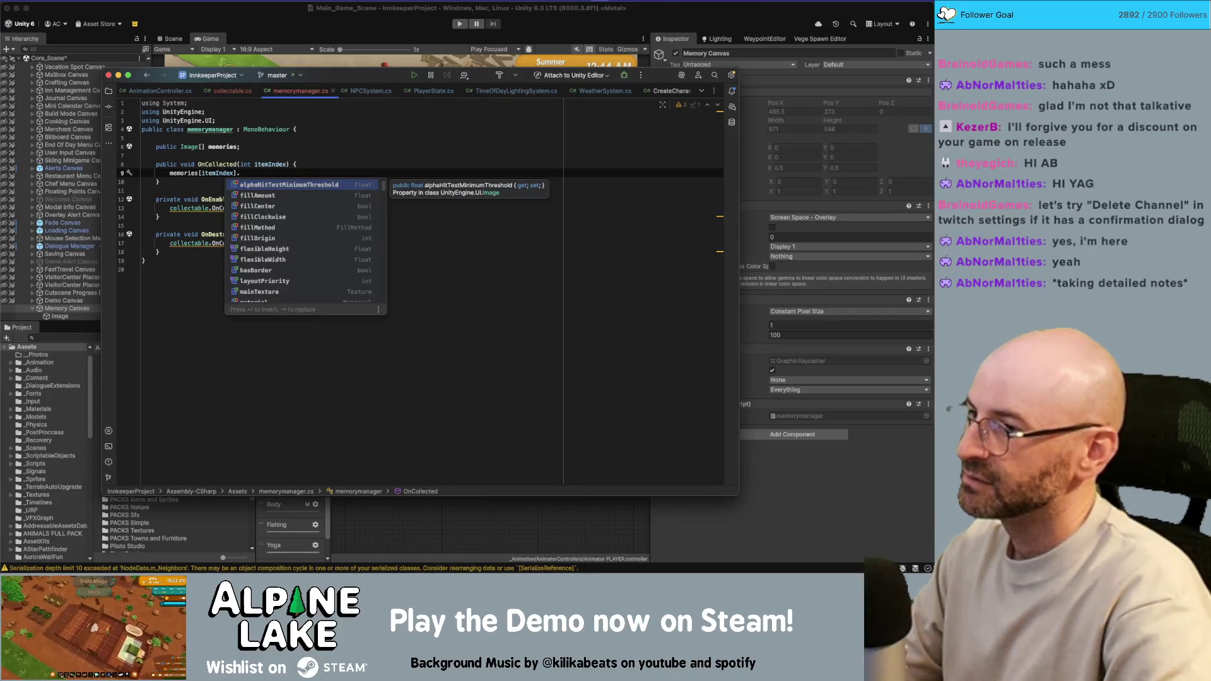
pyautogui.write('gameObject.')
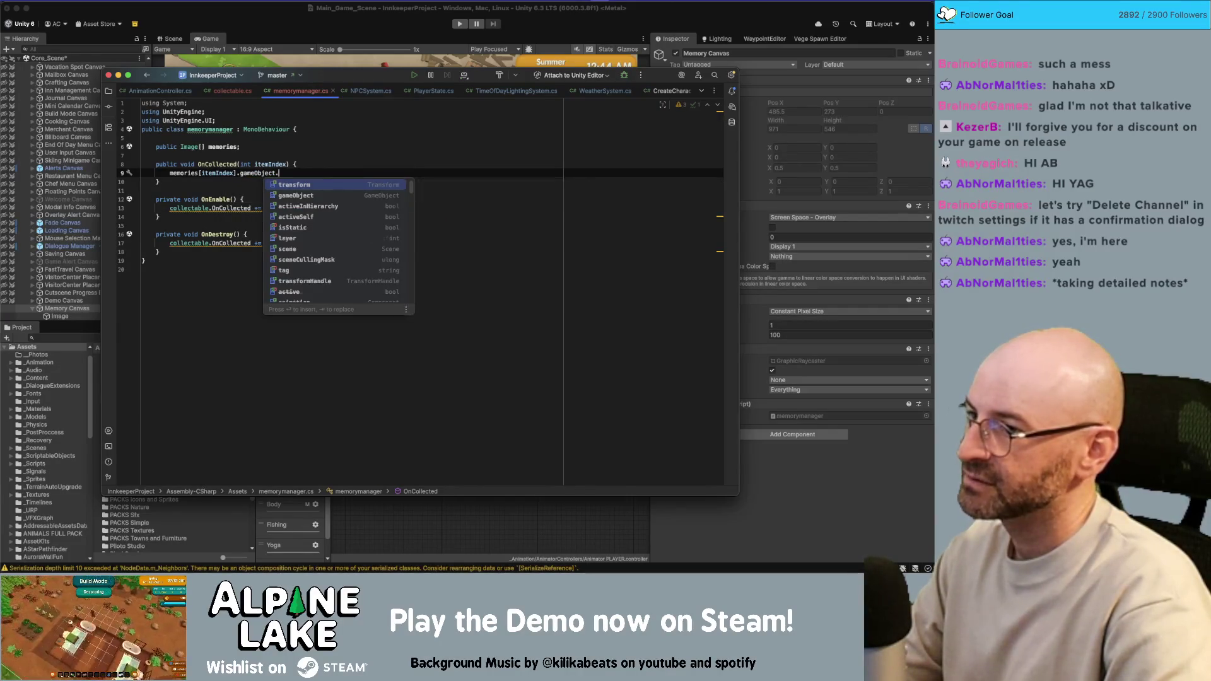
pyautogui.write('SetA')
pyautogui.press('Return')
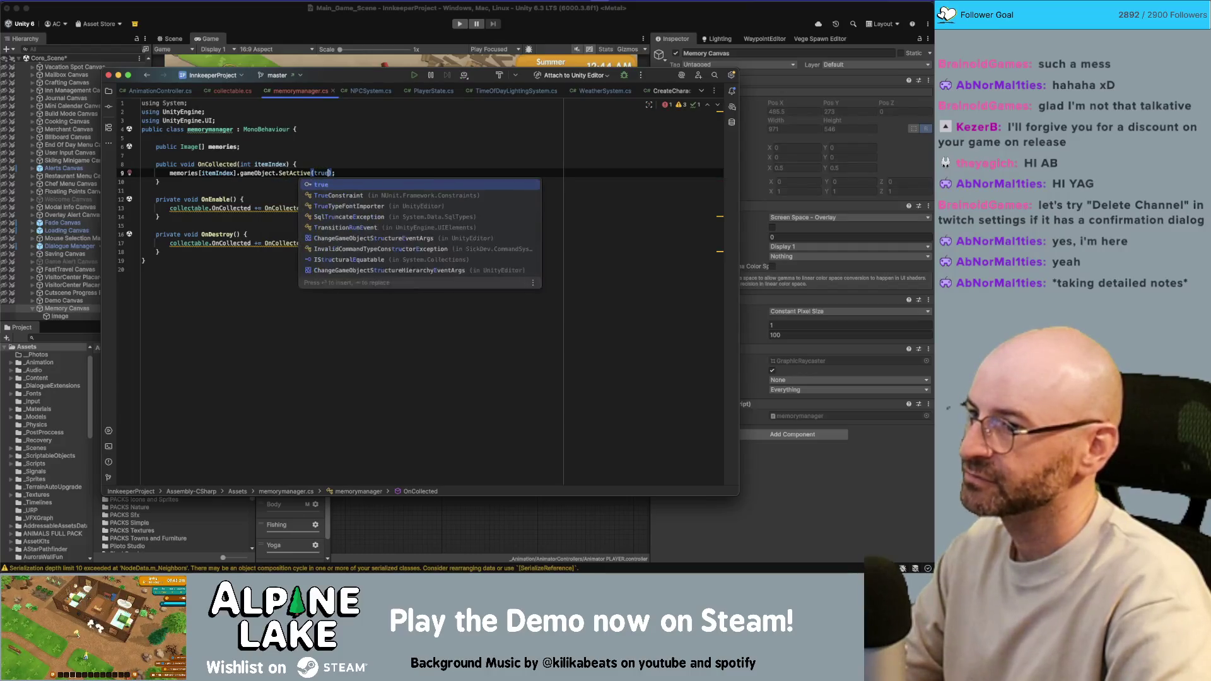
pyautogui.press('Return')
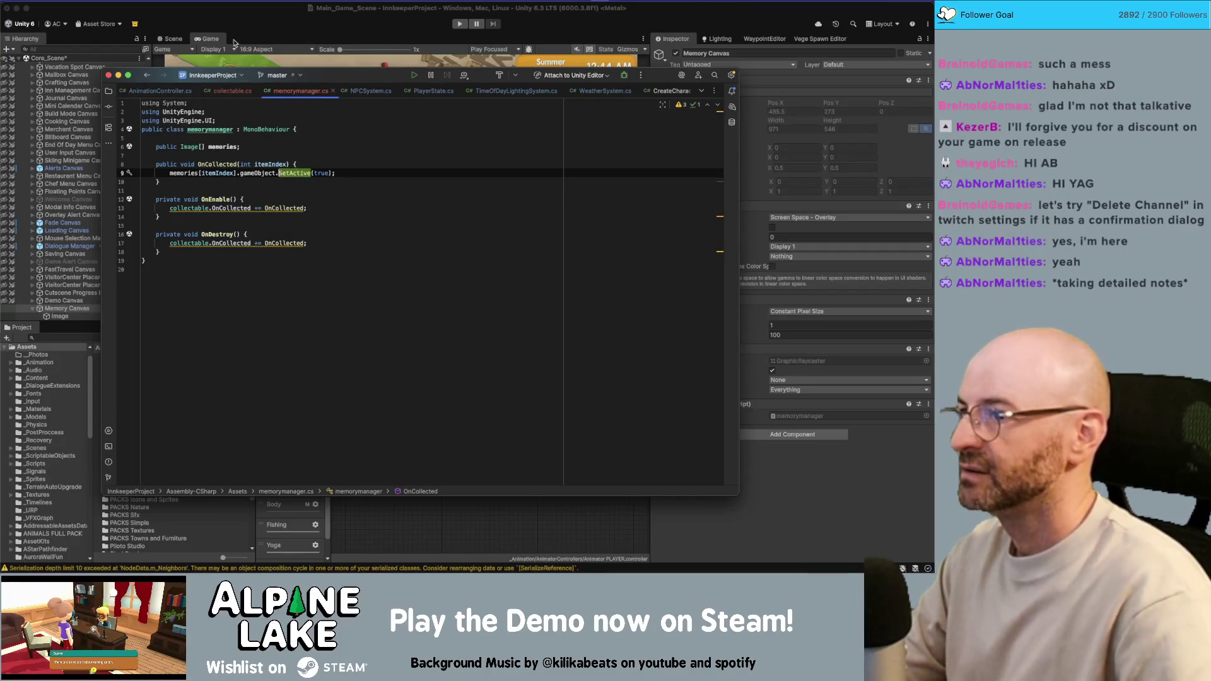
pyautogui.click(867, 388)
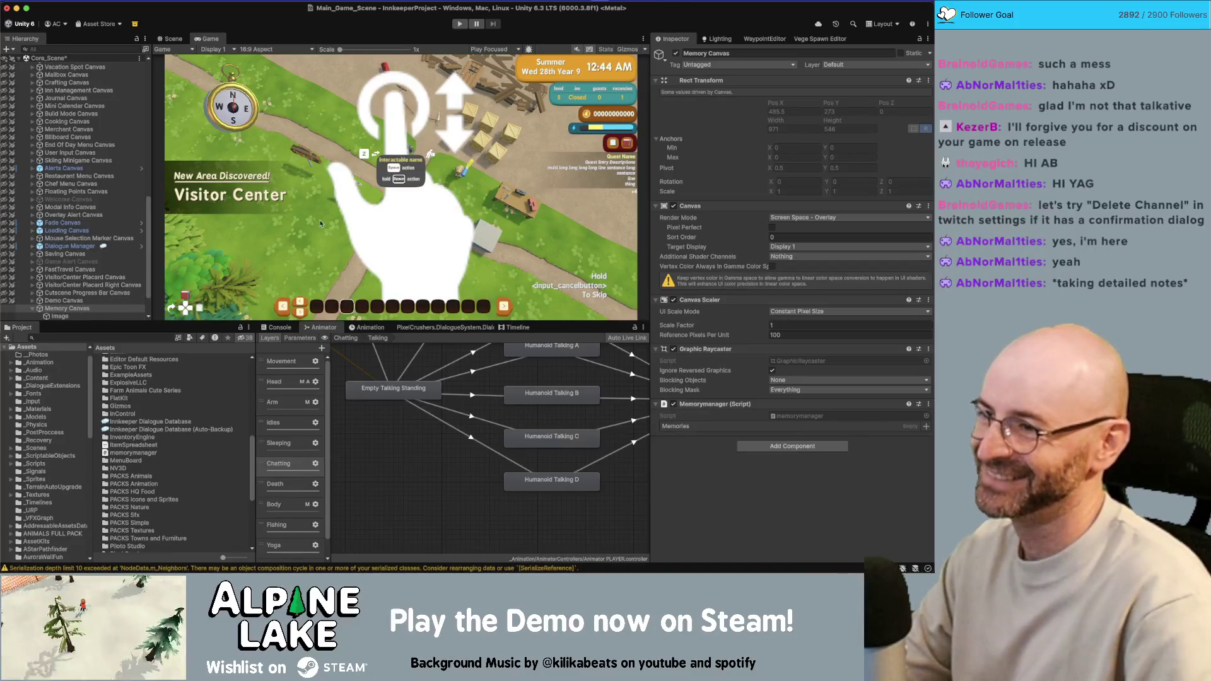
# Assign the Memory Canvas's Image child as the first entry in the Memories list.
pyautogui.click(79, 308)
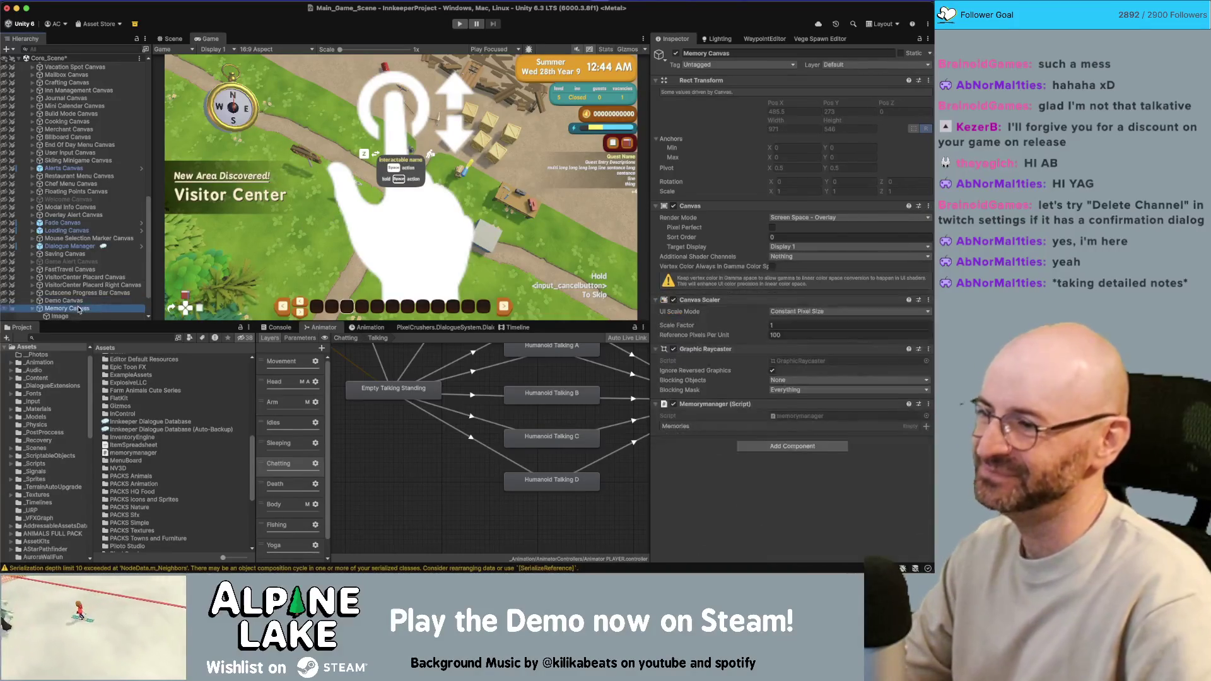
pyautogui.click(926, 426)
pyautogui.click(620, 162)
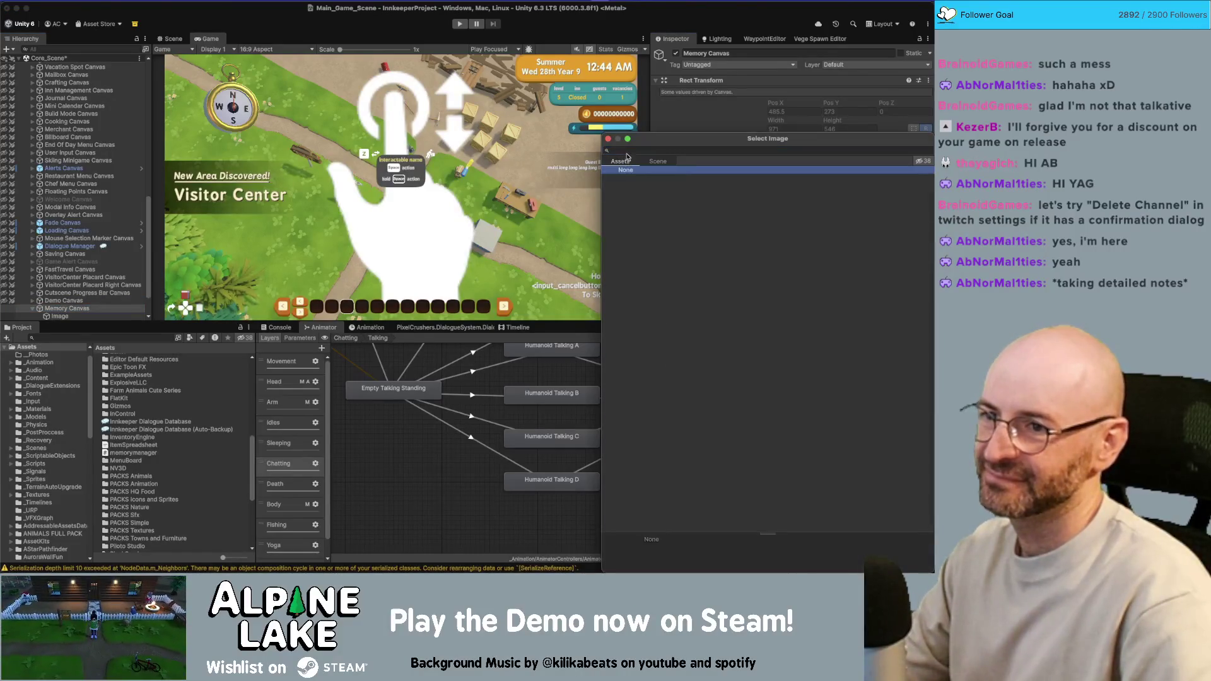
pyautogui.click(657, 161)
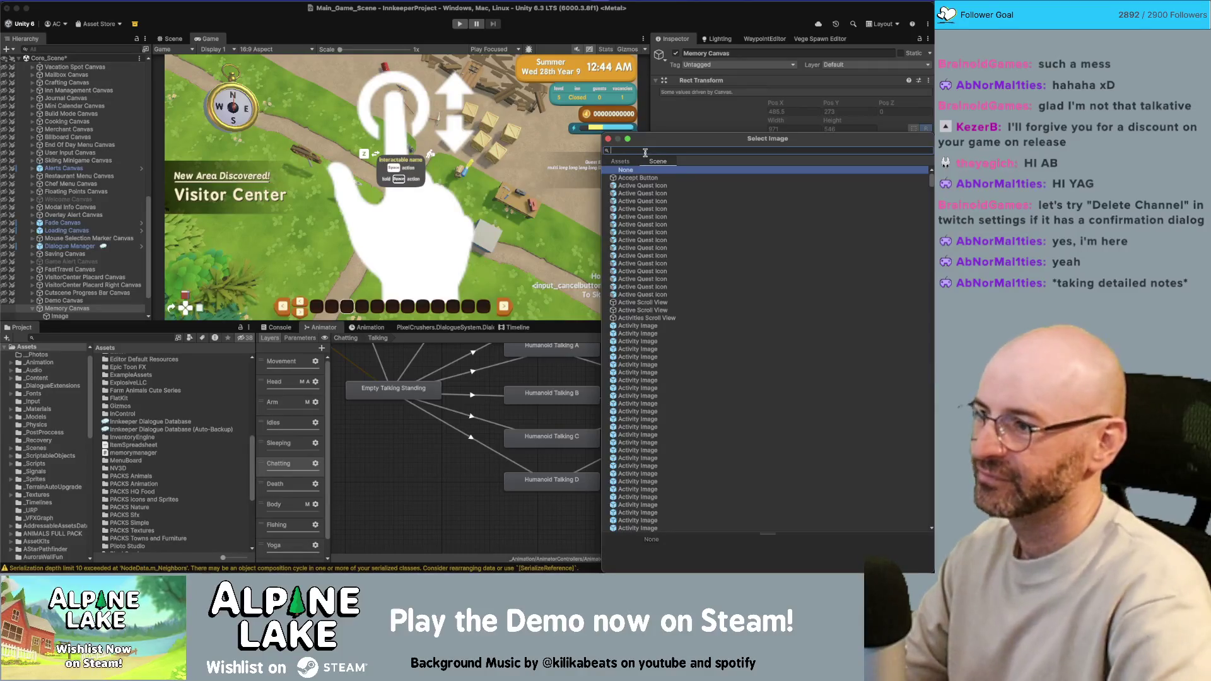
pyautogui.write('image')
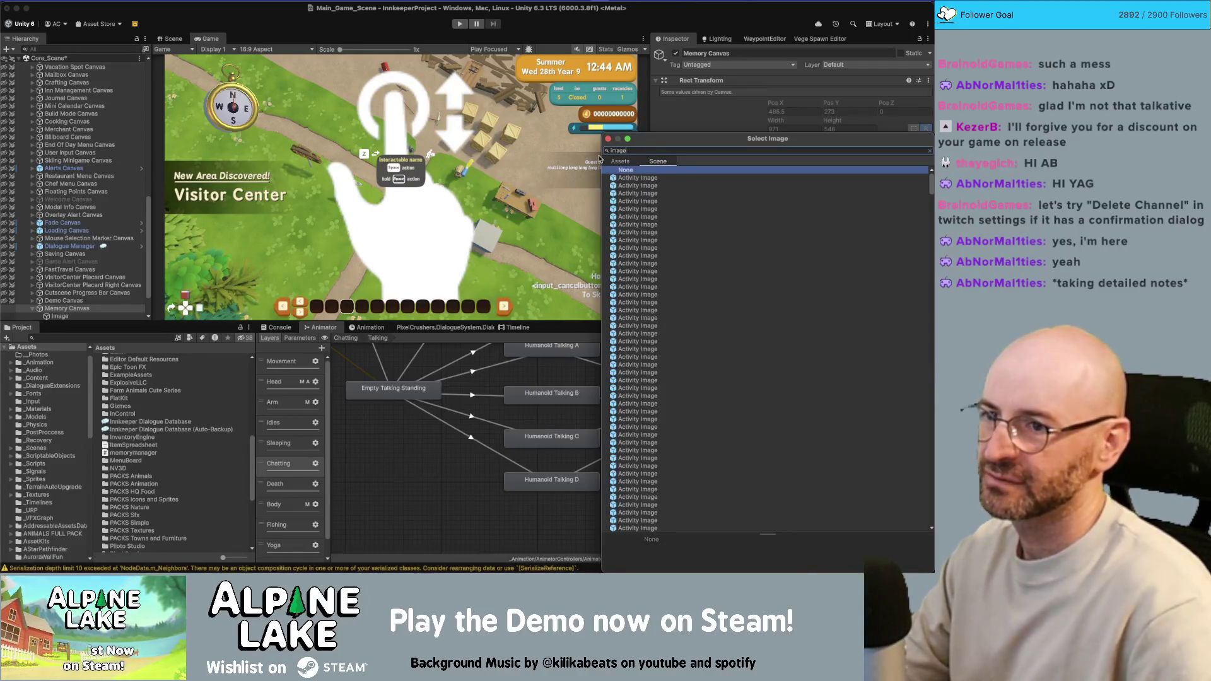
pyautogui.click(608, 140)
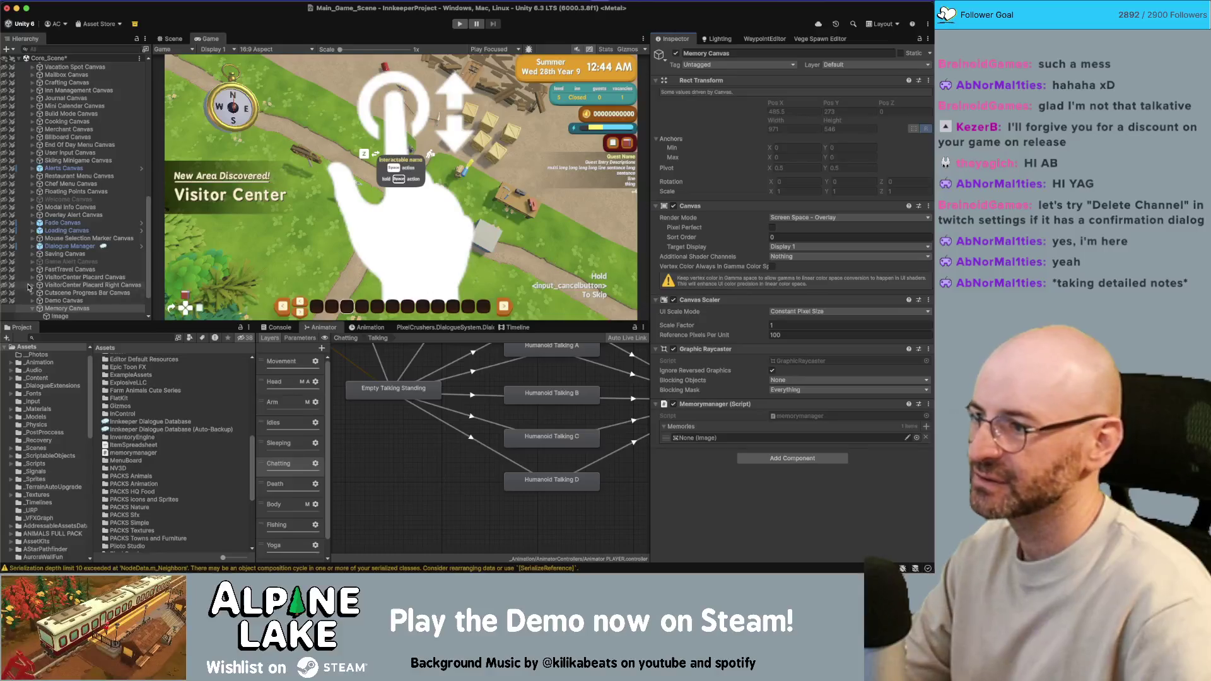
pyautogui.scroll(-1, 28, 288)
pyautogui.click(694, 438)
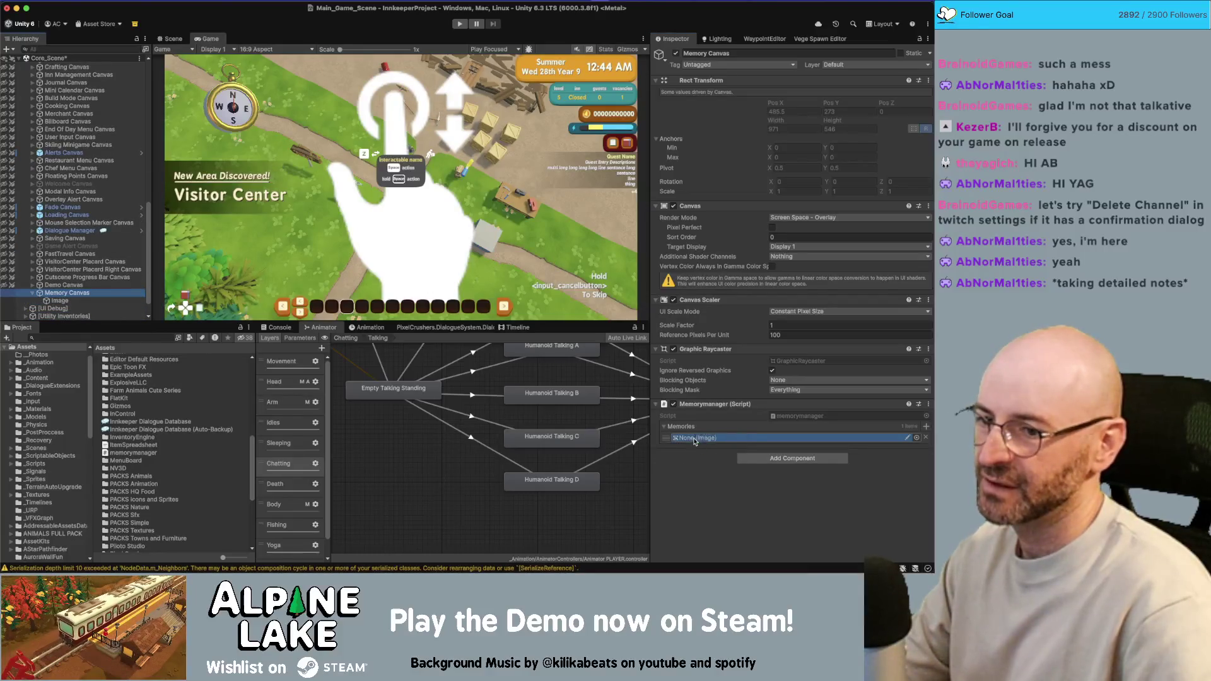
pyautogui.moveTo(694, 441); pyautogui.dragTo(695, 440)
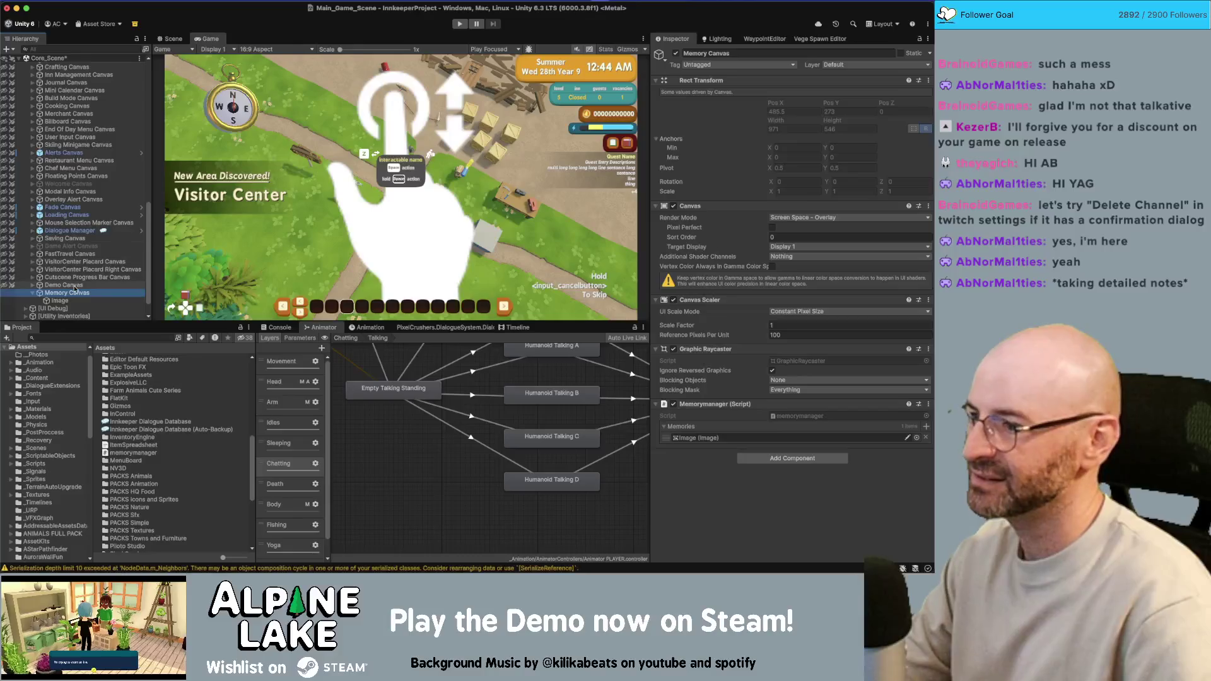
pyautogui.scroll(-1, 74, 289)
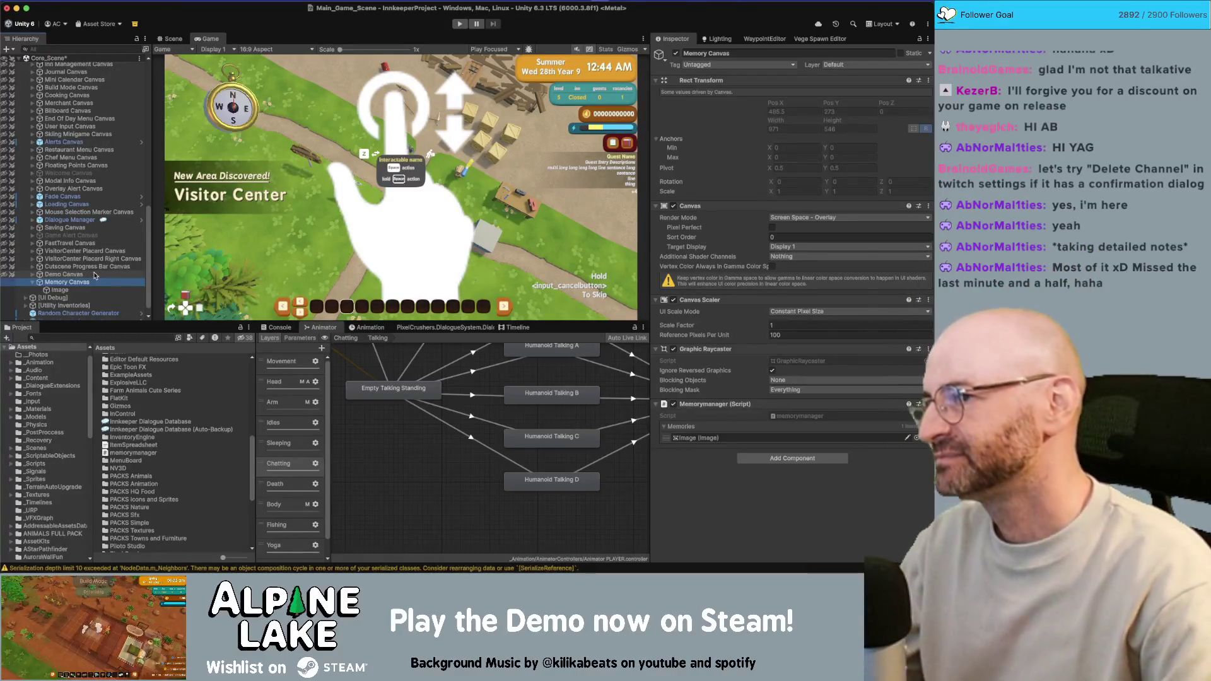
pyautogui.press('super+Tab')
pyautogui.press('super+Tab')
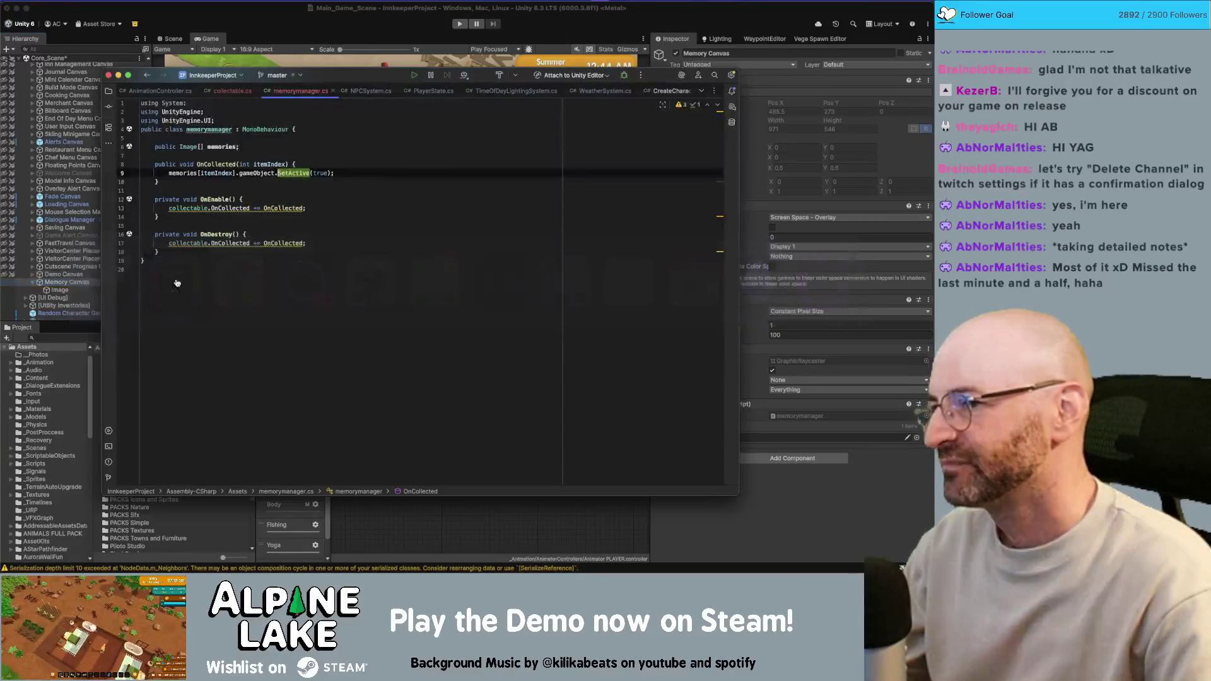
# Rename the canvas's Image child to Memory0 and open memorymanager.cs from the Memory Canvas Inspector.
pyautogui.hotkey('ctrl', 'End')
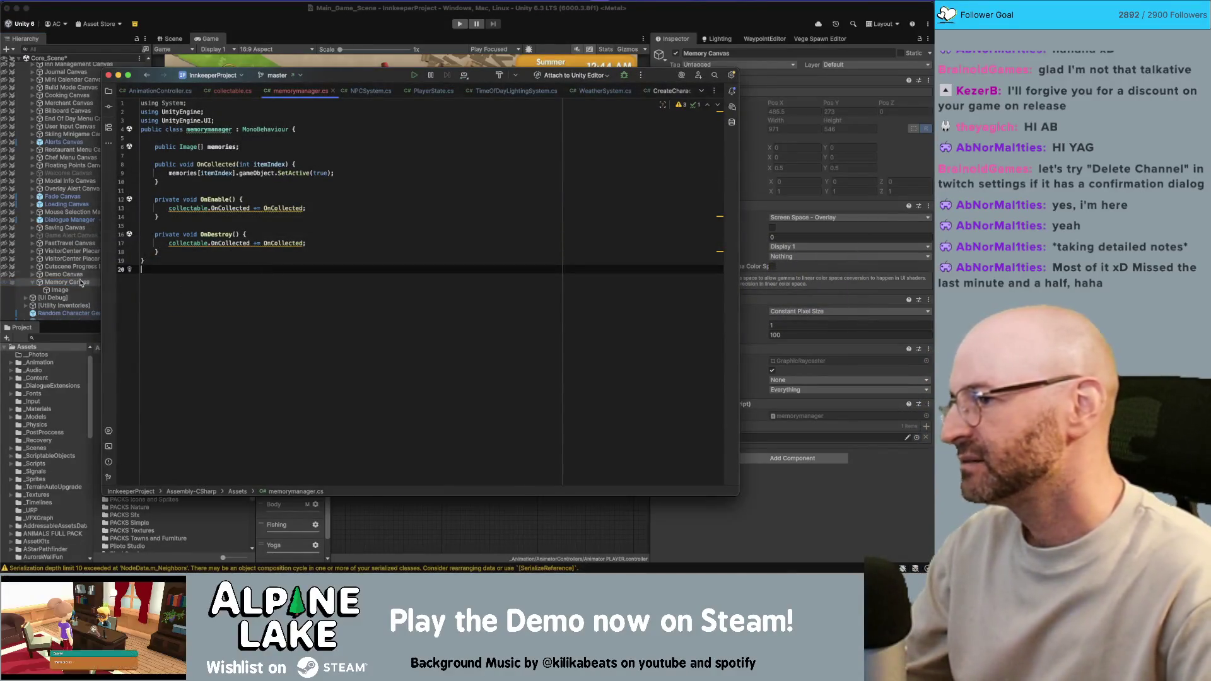
pyautogui.click(80, 283)
pyautogui.click(72, 290)
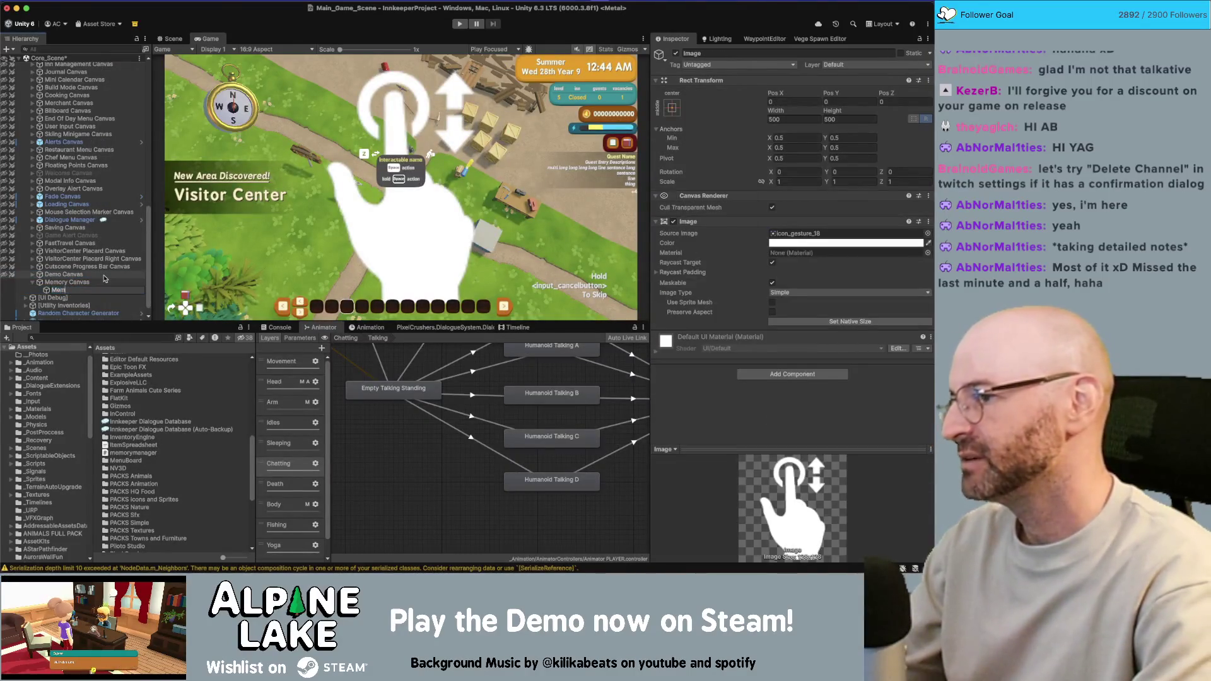
pyautogui.write('ory0')
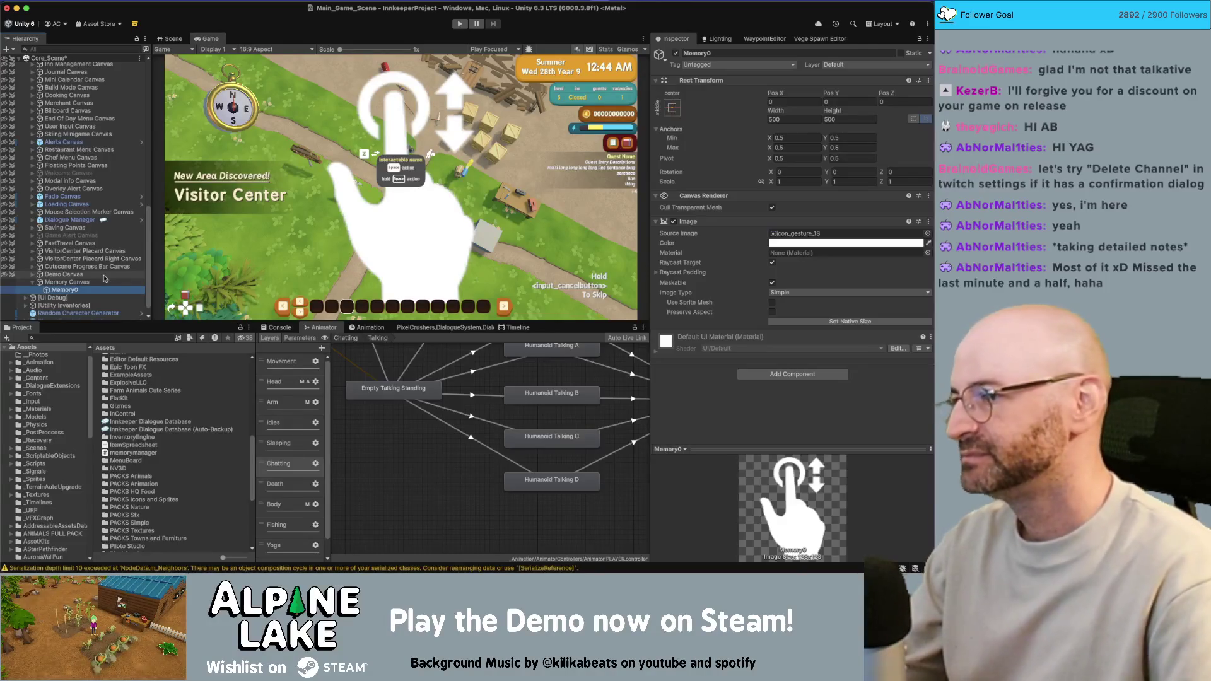
pyautogui.click(99, 282)
pyautogui.click(99, 289)
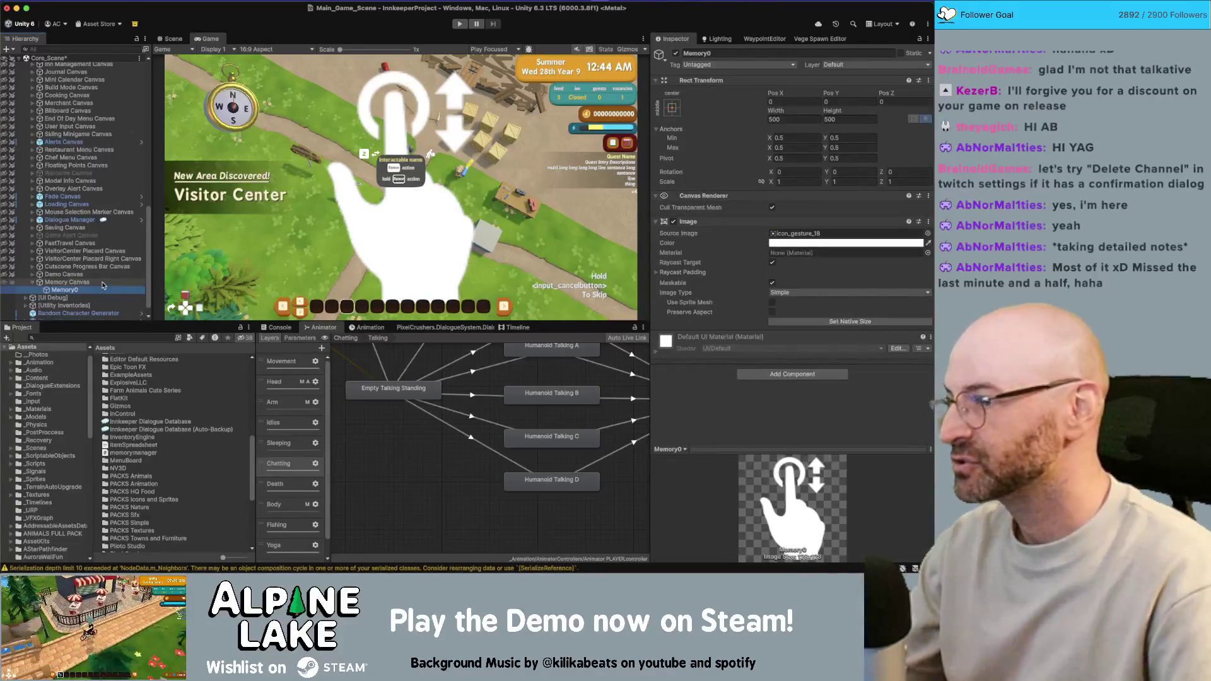
pyautogui.click(101, 283)
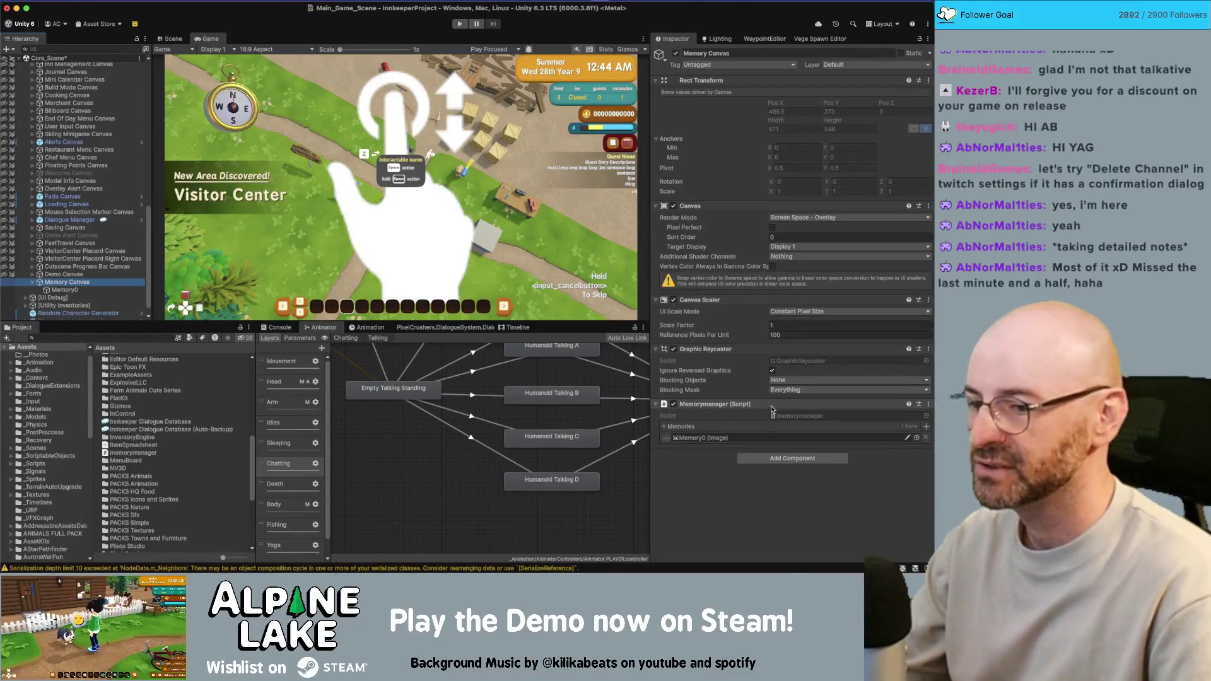
pyautogui.doubleClick(789, 416)
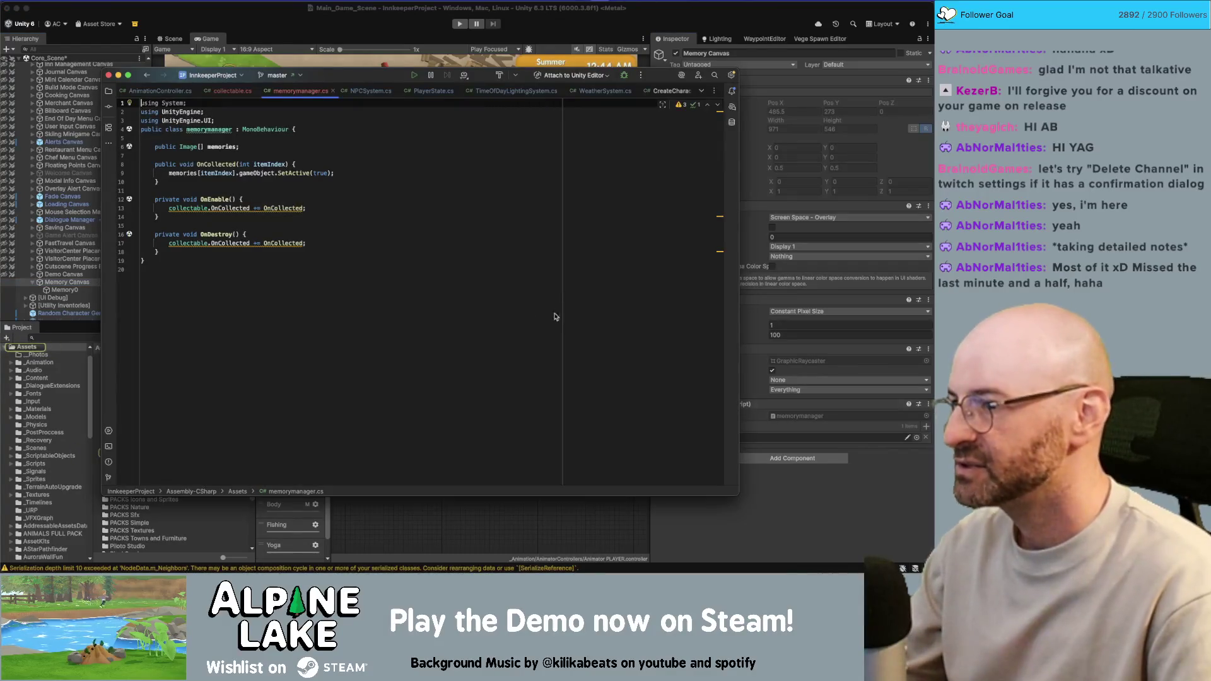
# Insert a blank line above the memorymanager class declaration.
pyautogui.click(227, 155)
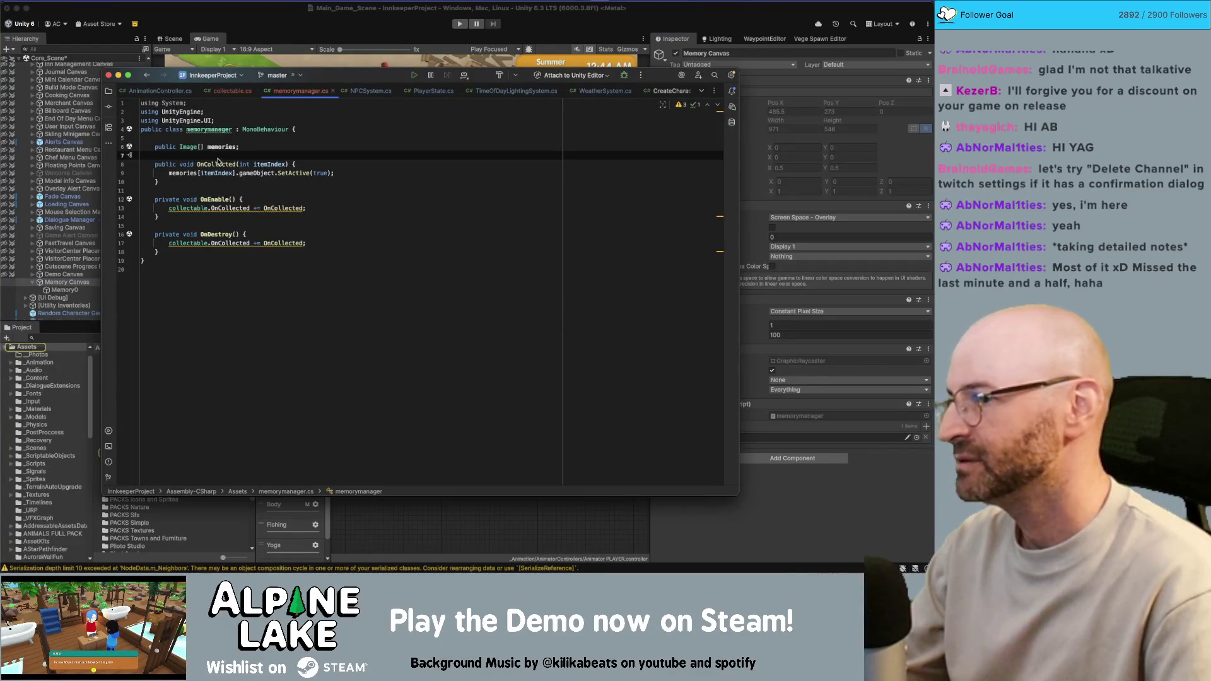
pyautogui.doubleClick(214, 147)
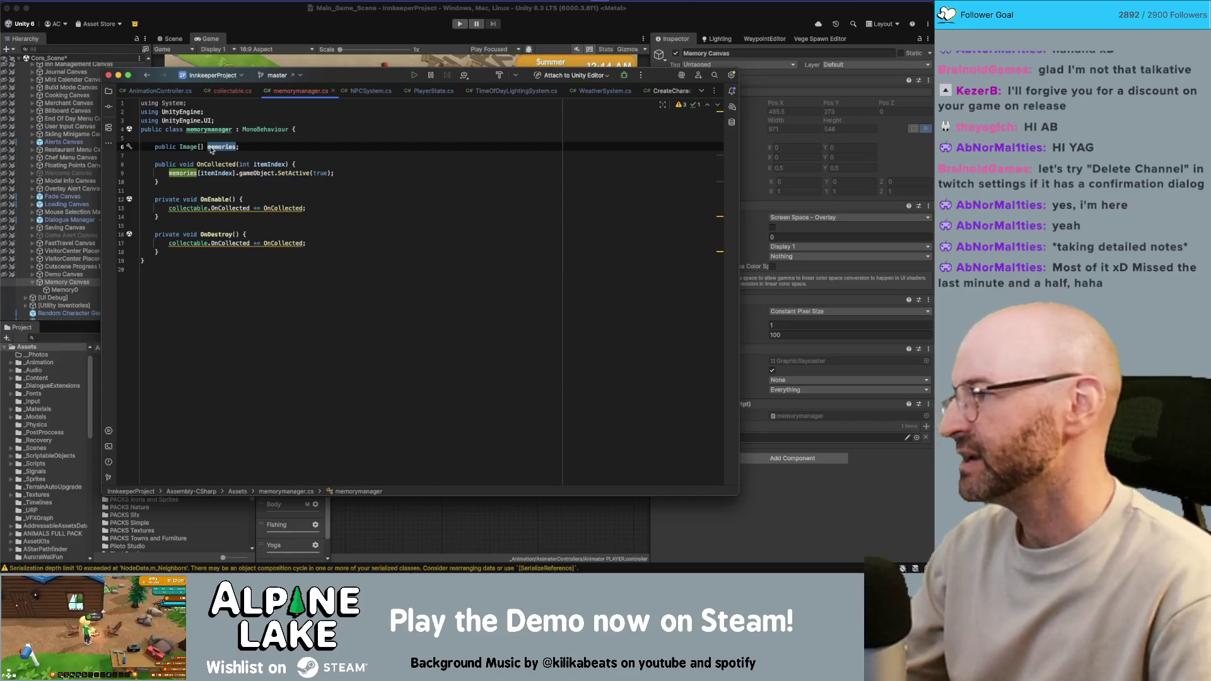
pyautogui.click(140, 130)
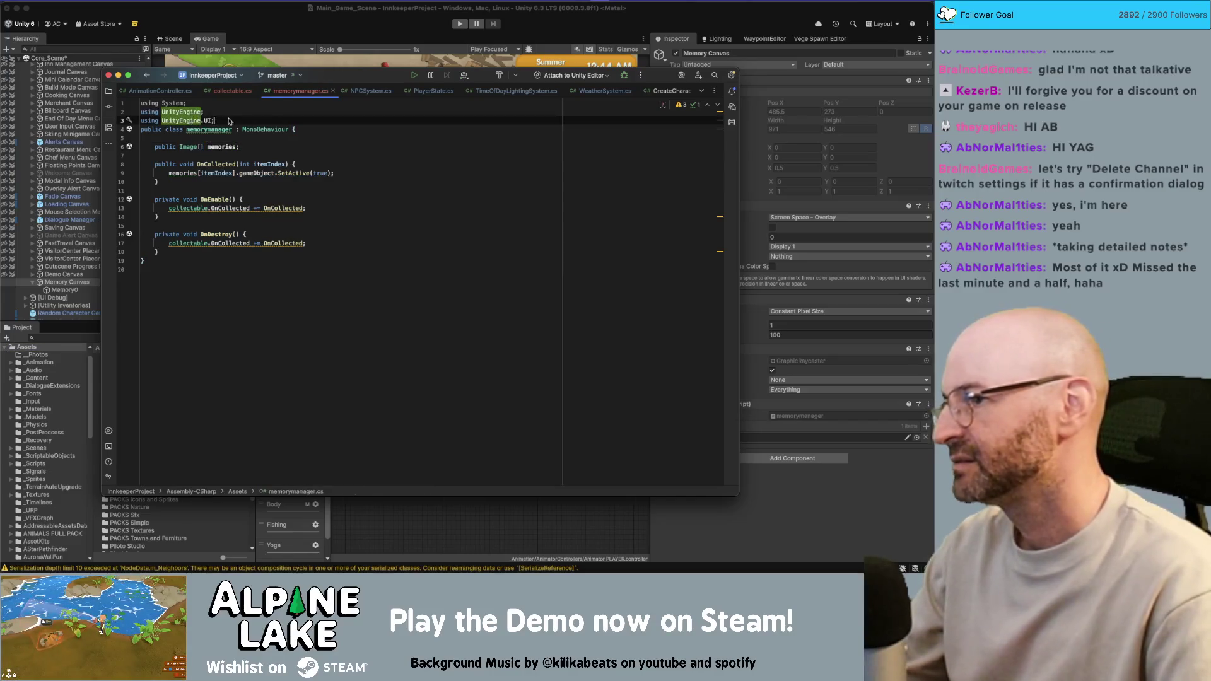
pyautogui.press('Return')
pyautogui.press('Down')
pyautogui.press('Down')
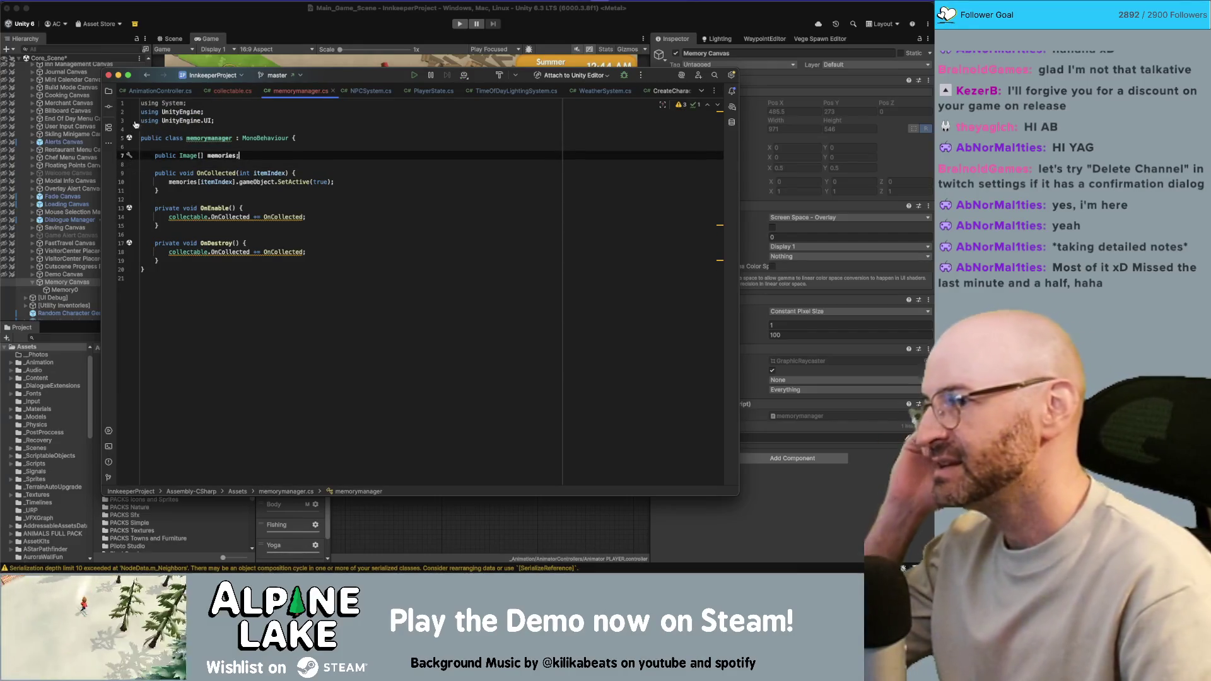
# Change memories to a GameObject[] array and delete the using UnityEngine.UI line.
pyautogui.doubleClick(193, 157)
pyautogui.write('g')
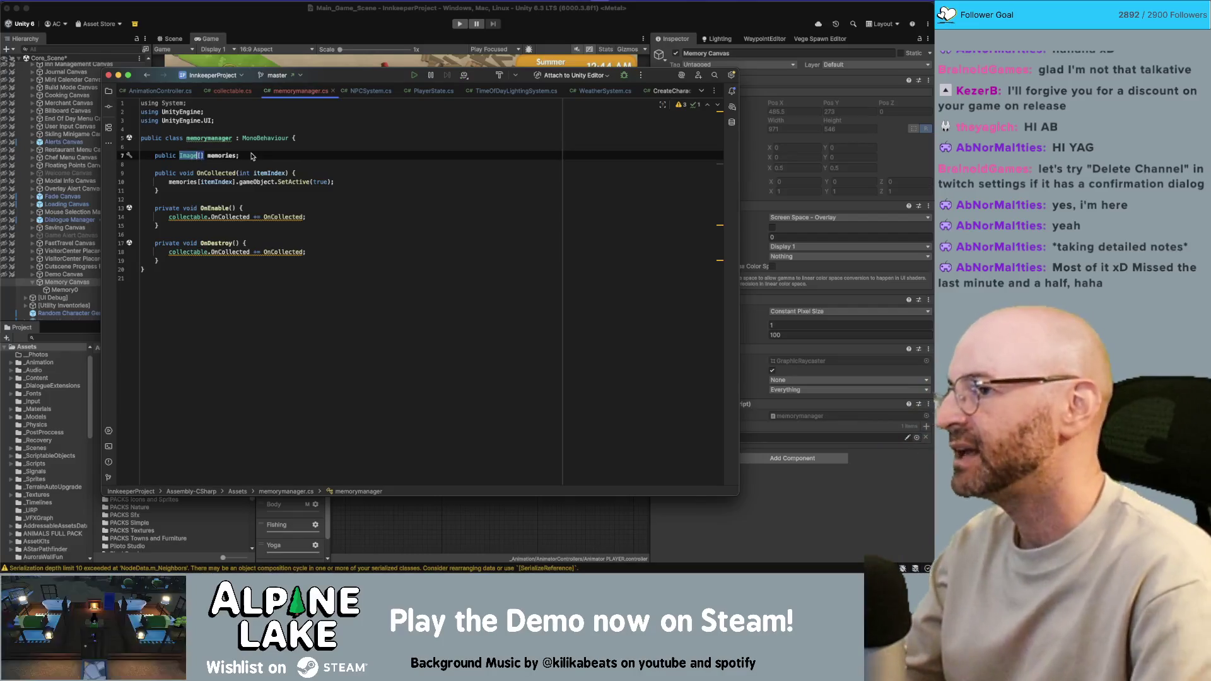
pyautogui.write('ameobj')
pyautogui.press('Return')
pyautogui.press('Up')
pyautogui.press('Up')
pyautogui.press('Up')
pyautogui.press('Up')
pyautogui.press('super+BackSpace')
pyautogui.press('Down')
pyautogui.press('Down')
pyautogui.press('Down')
pyautogui.press('Down')
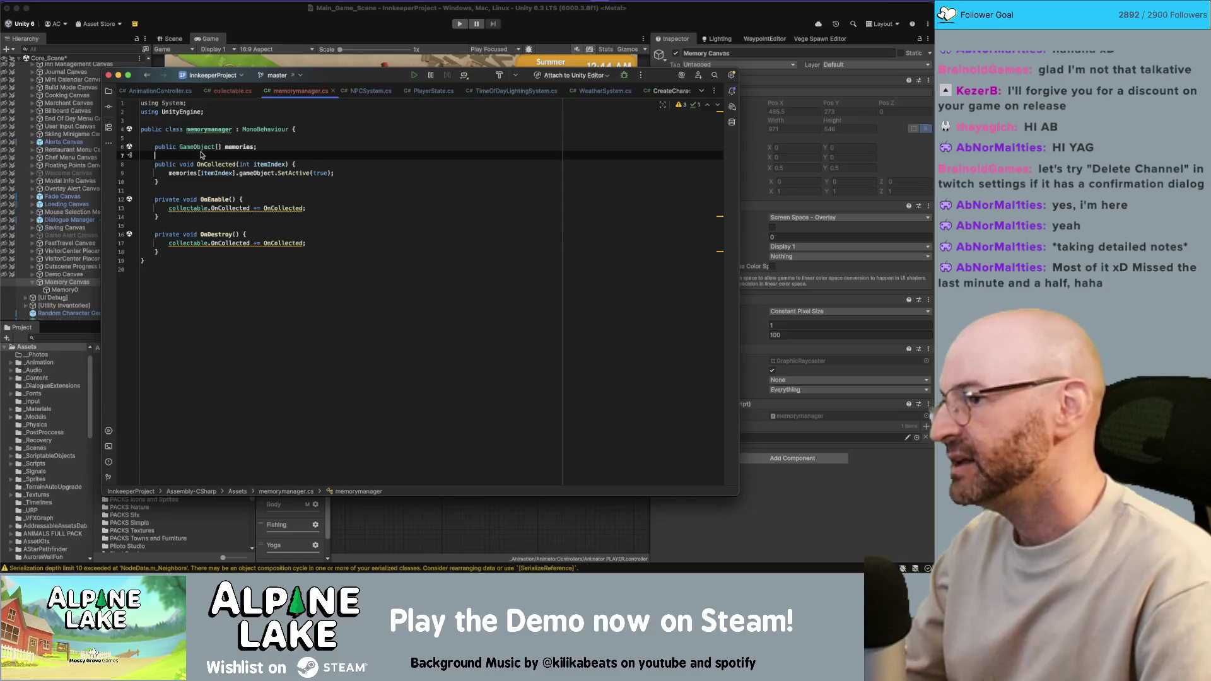
# Check OnCollected's usages and view the event in collectable.cs.
pyautogui.doubleClick(208, 165)
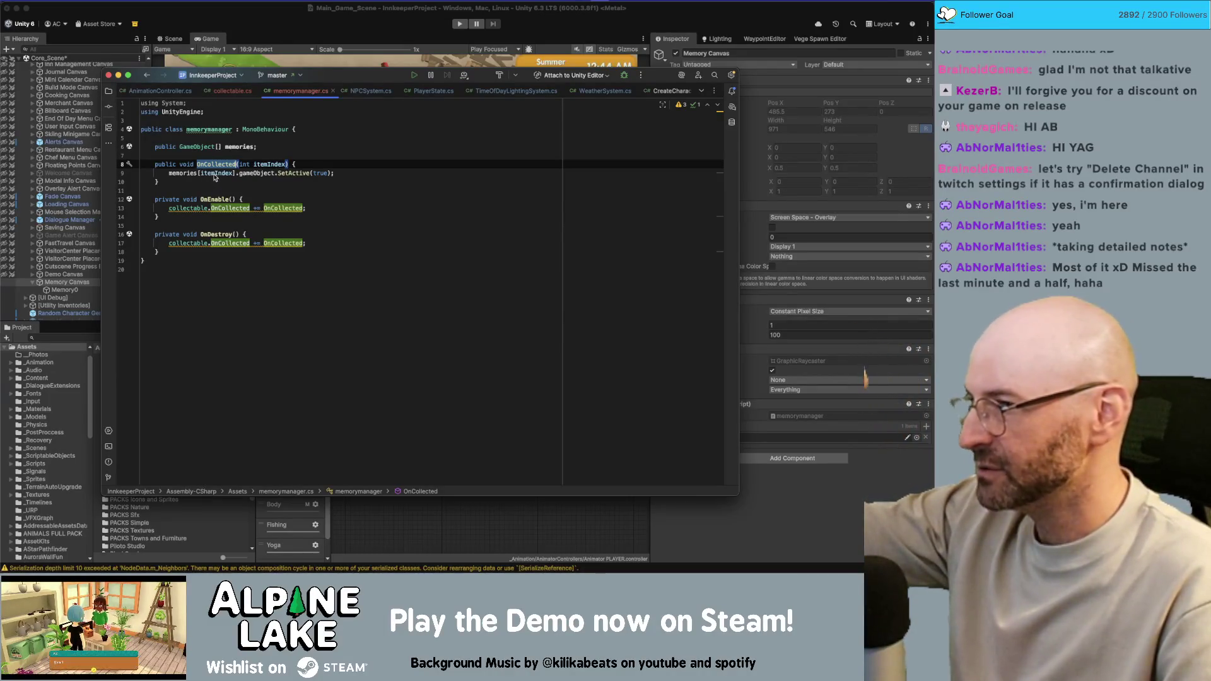
pyautogui.moveTo(217, 177)
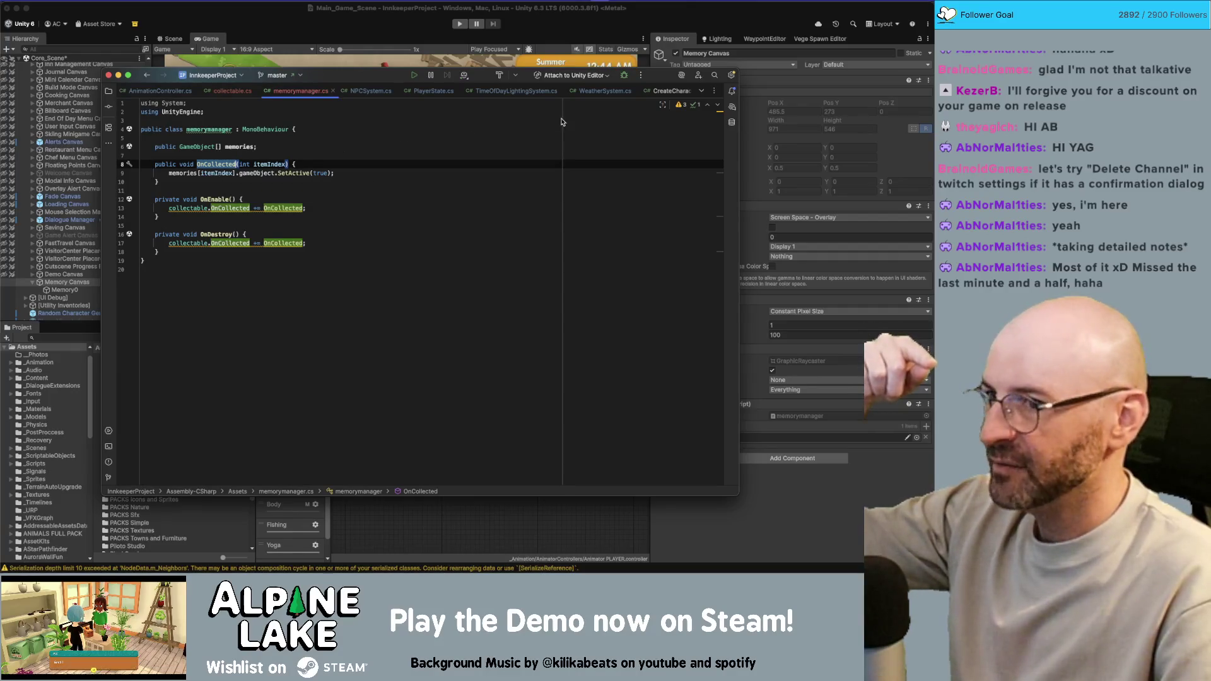
pyautogui.click(231, 93)
pyautogui.click(278, 156)
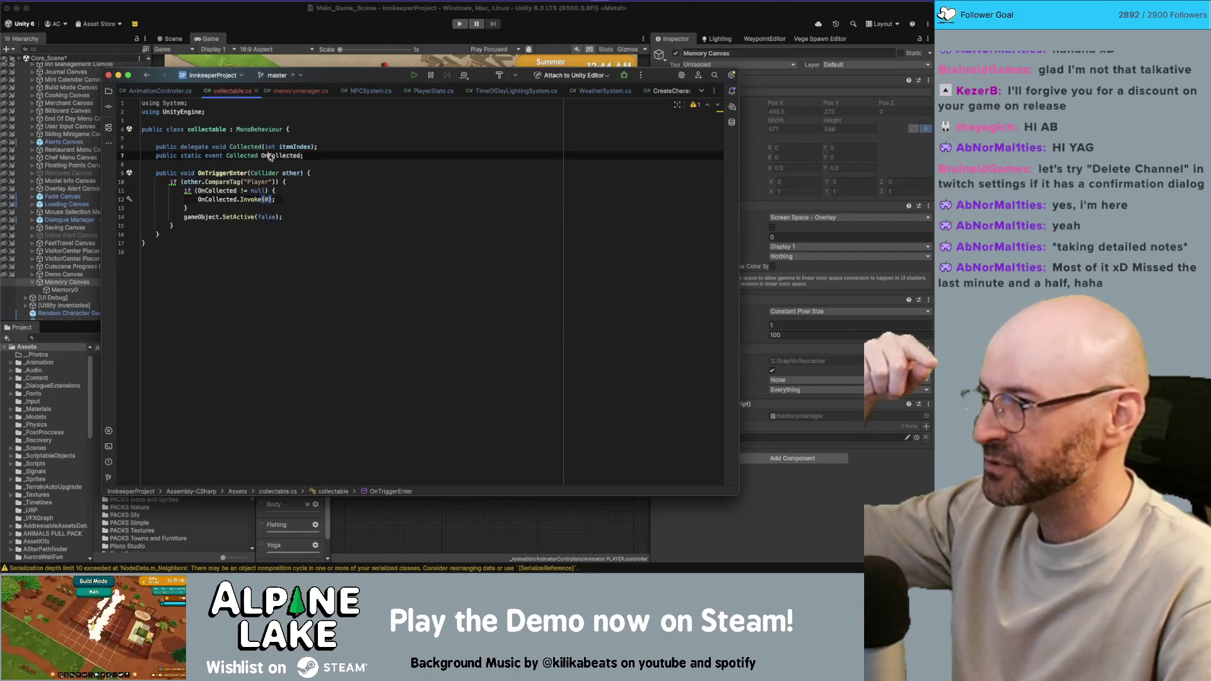
pyautogui.doubleClick(294, 148)
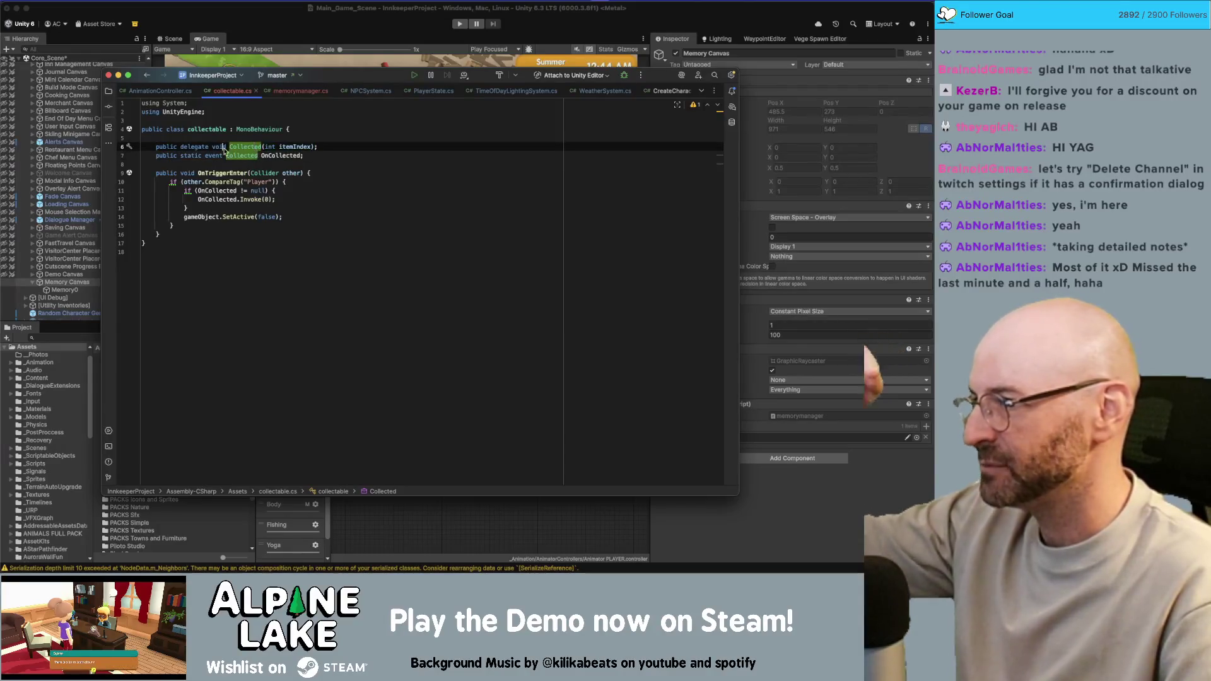
pyautogui.click(309, 158)
pyautogui.moveTo(309, 157); pyautogui.dragTo(157, 150)
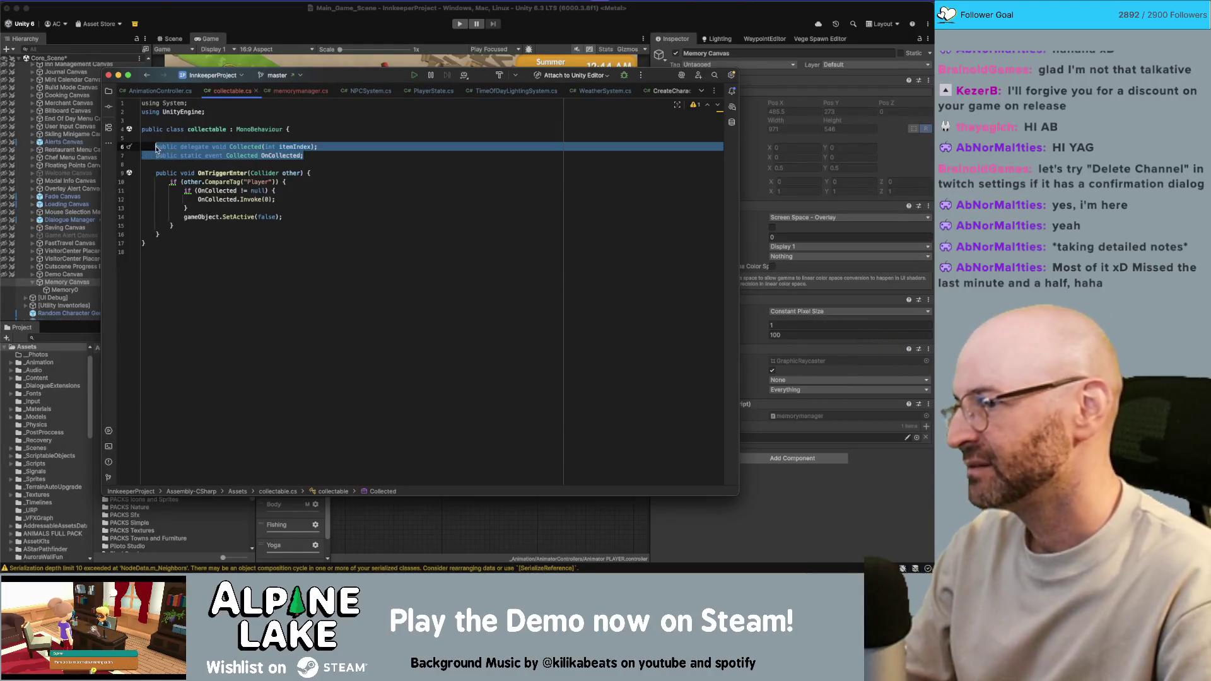
pyautogui.click(195, 147)
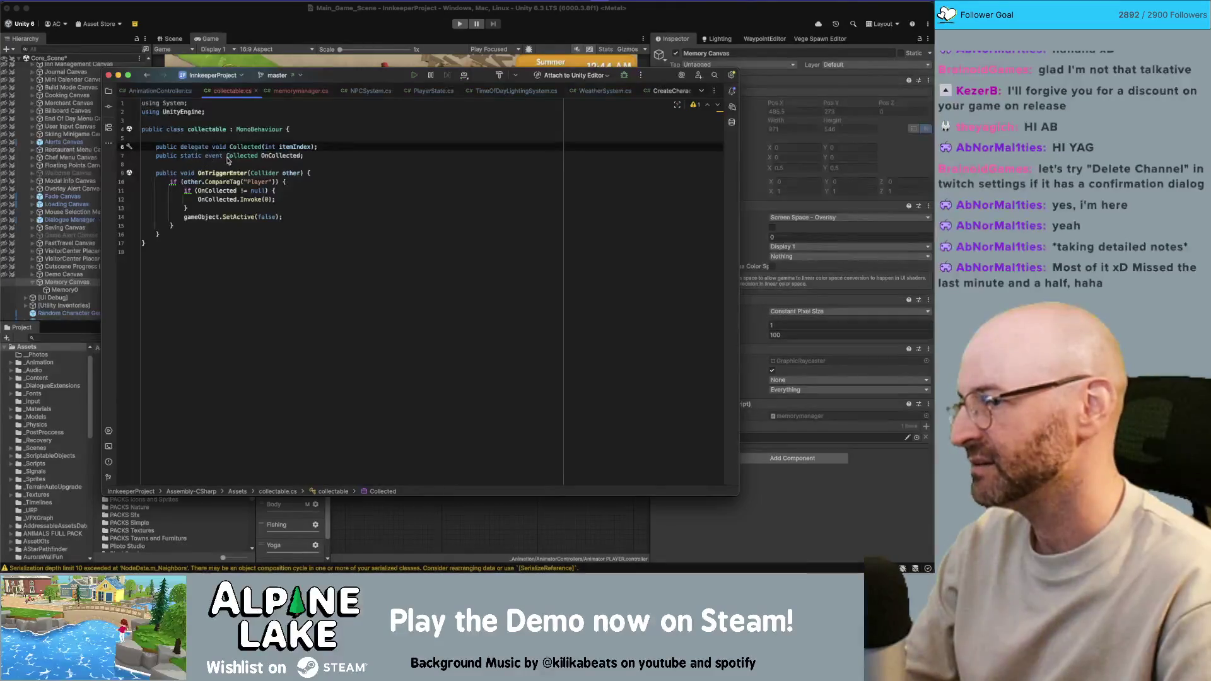
pyautogui.click(244, 197)
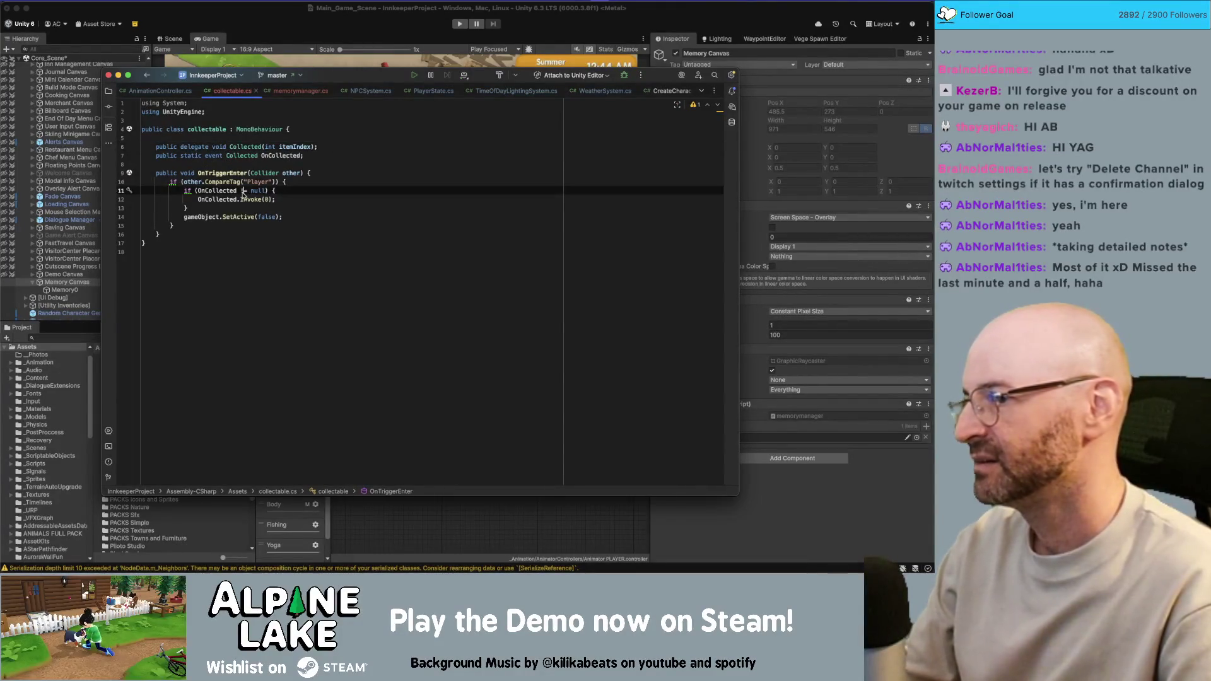
pyautogui.click(238, 216)
pyautogui.click(282, 93)
pyautogui.click(244, 164)
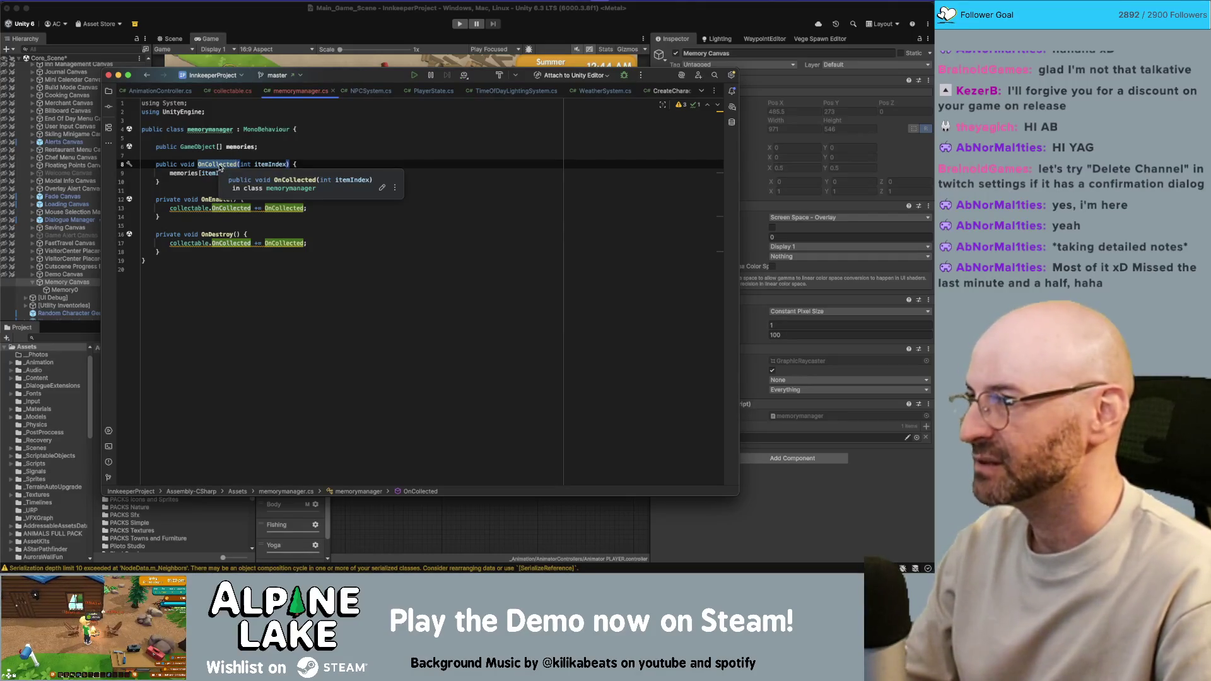
pyautogui.click(233, 91)
pyautogui.click(275, 155)
pyautogui.click(278, 147)
pyautogui.click(277, 155)
pyautogui.click(280, 148)
pyautogui.click(278, 155)
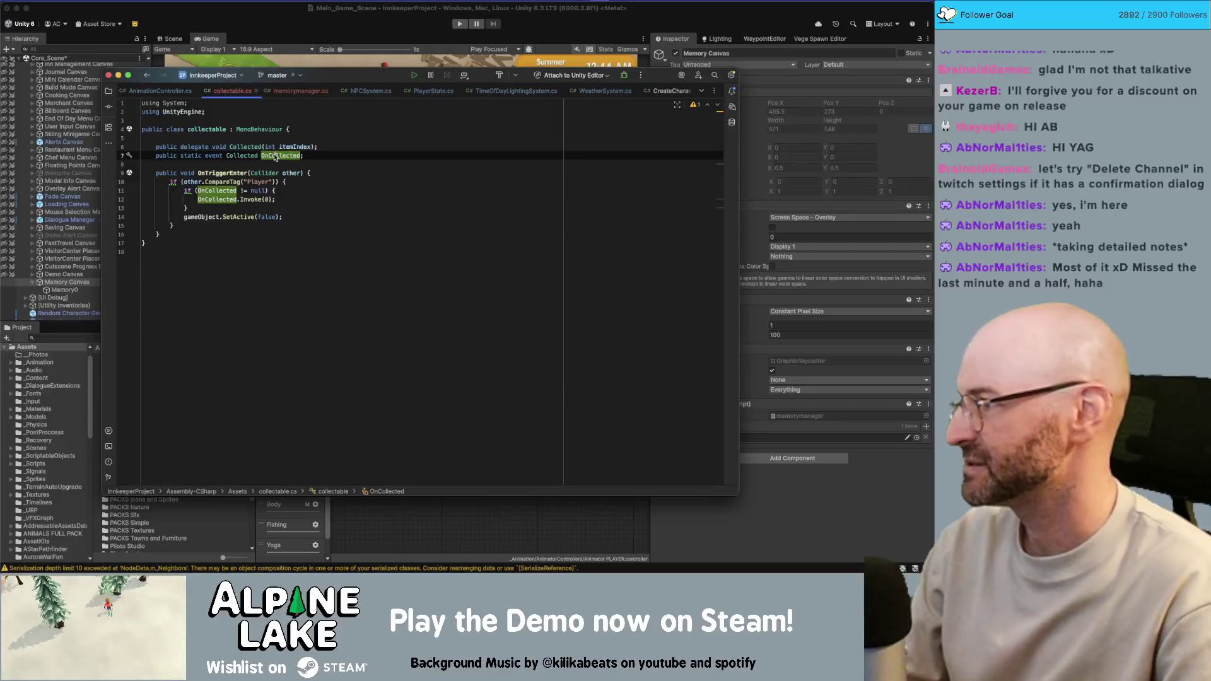
pyautogui.click(218, 199)
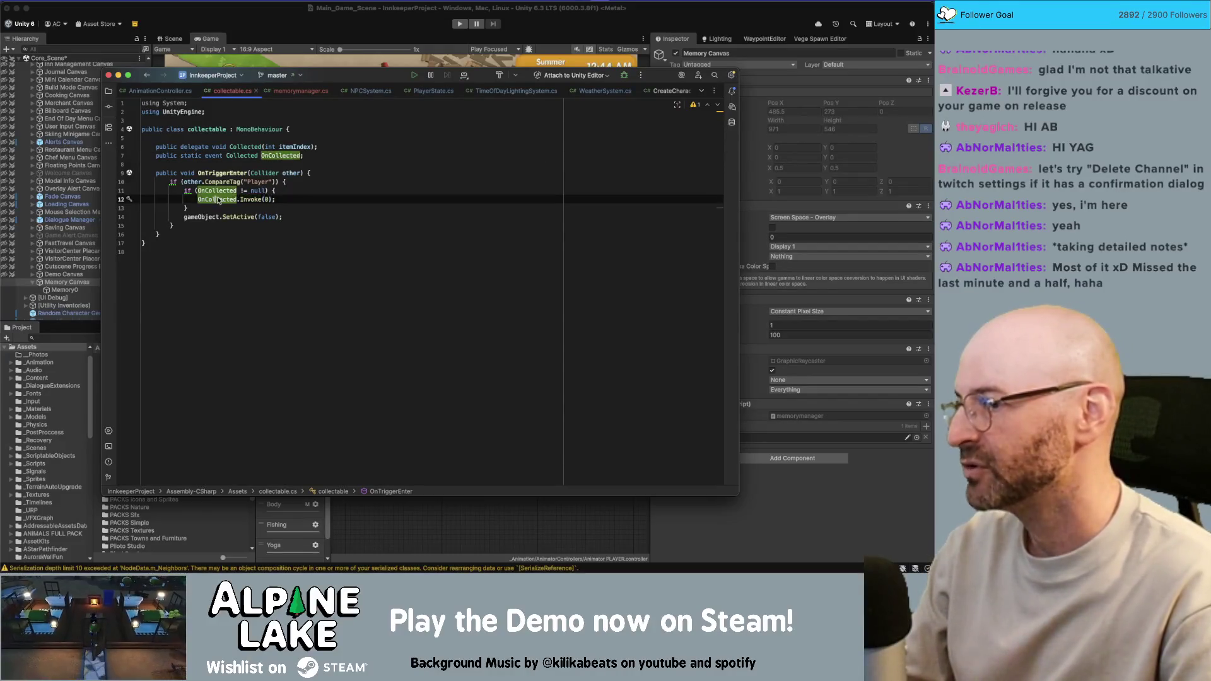
pyautogui.moveTo(220, 201)
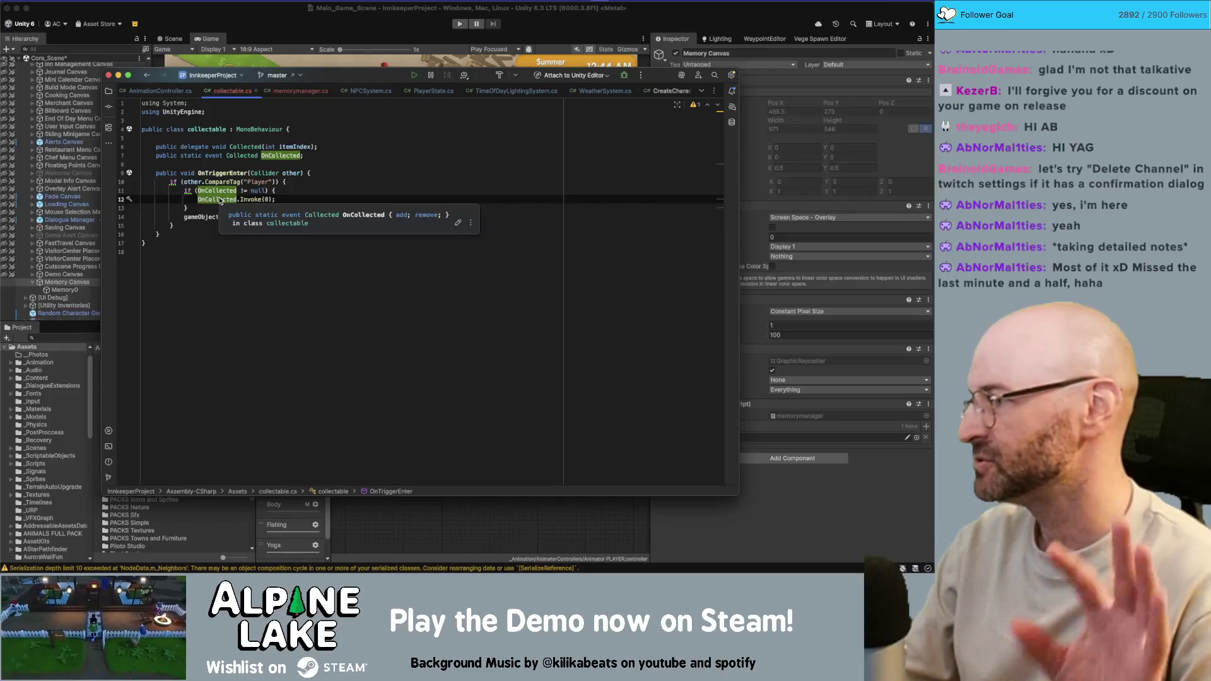
pyautogui.click(278, 93)
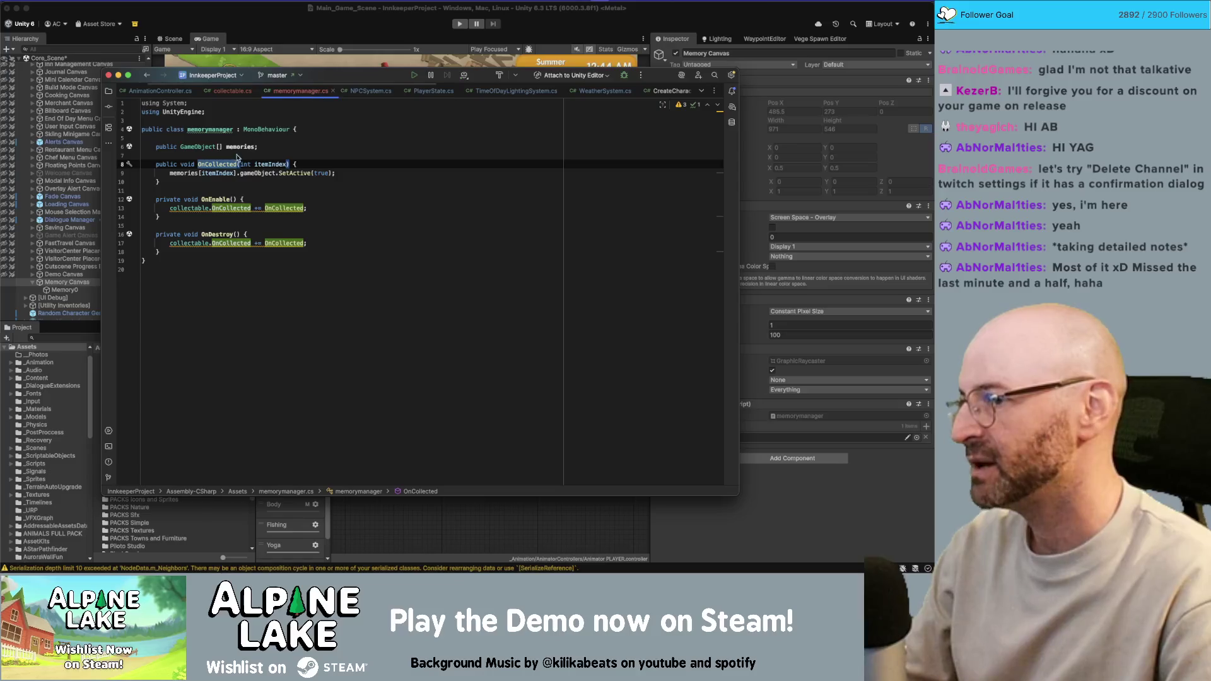
# Inspect the collectable.OnCollected += subscription in OnEnable and jump to the collectable class and back.
pyautogui.click(288, 191)
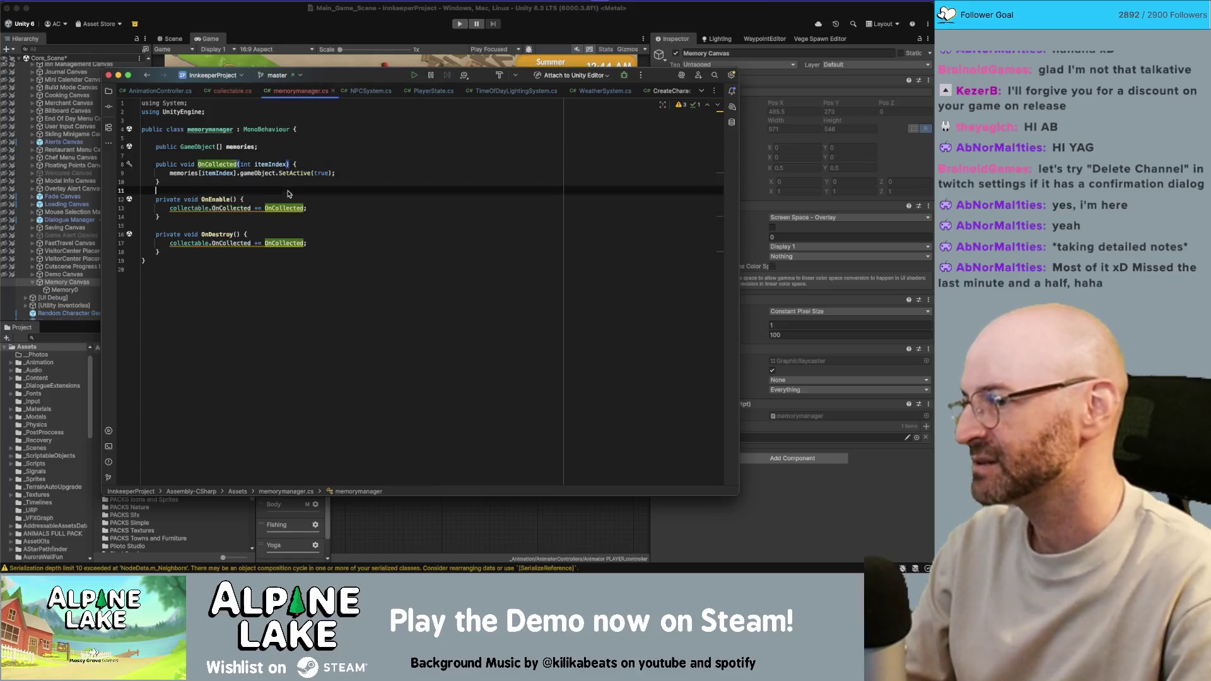
pyautogui.click(235, 200)
pyautogui.click(209, 210)
pyautogui.click(281, 208)
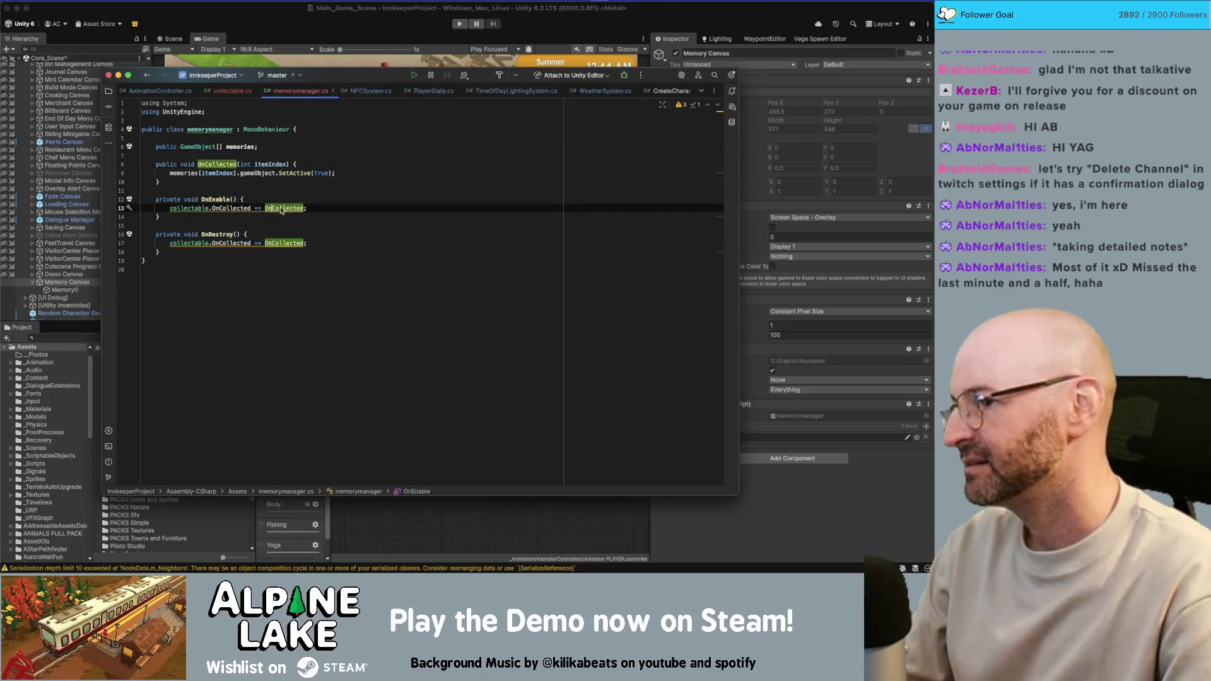
pyautogui.click(225, 165)
pyautogui.click(247, 216)
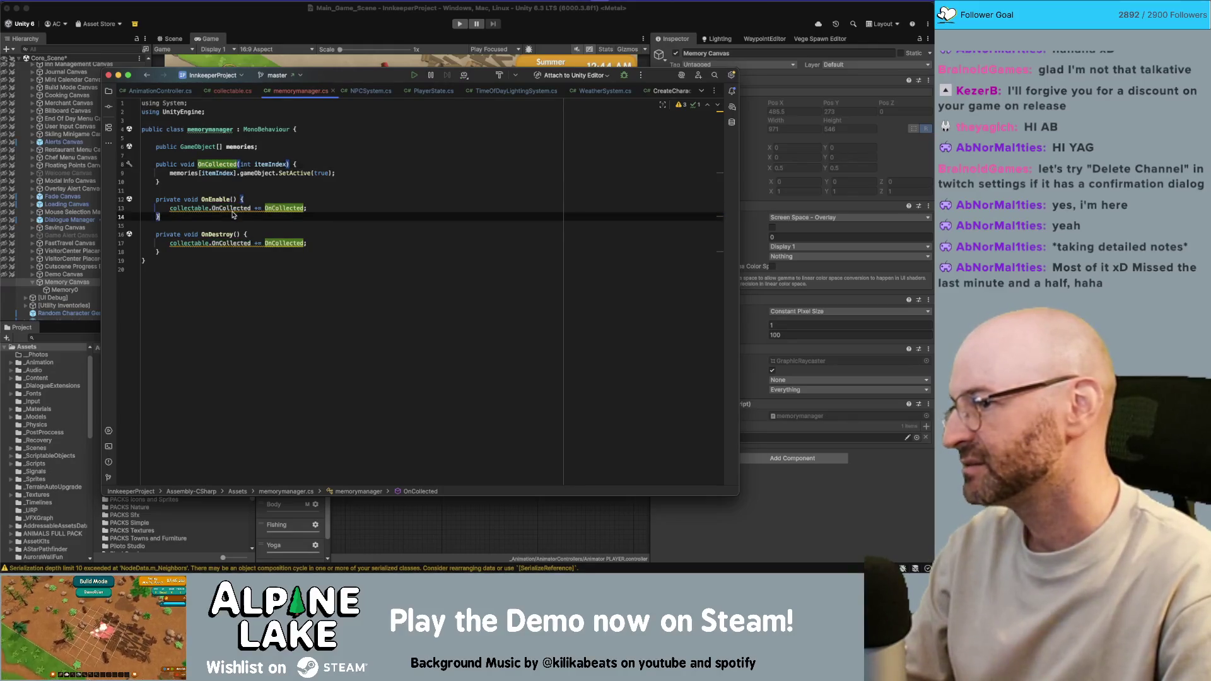
pyautogui.moveTo(250, 208); pyautogui.dragTo(170, 210)
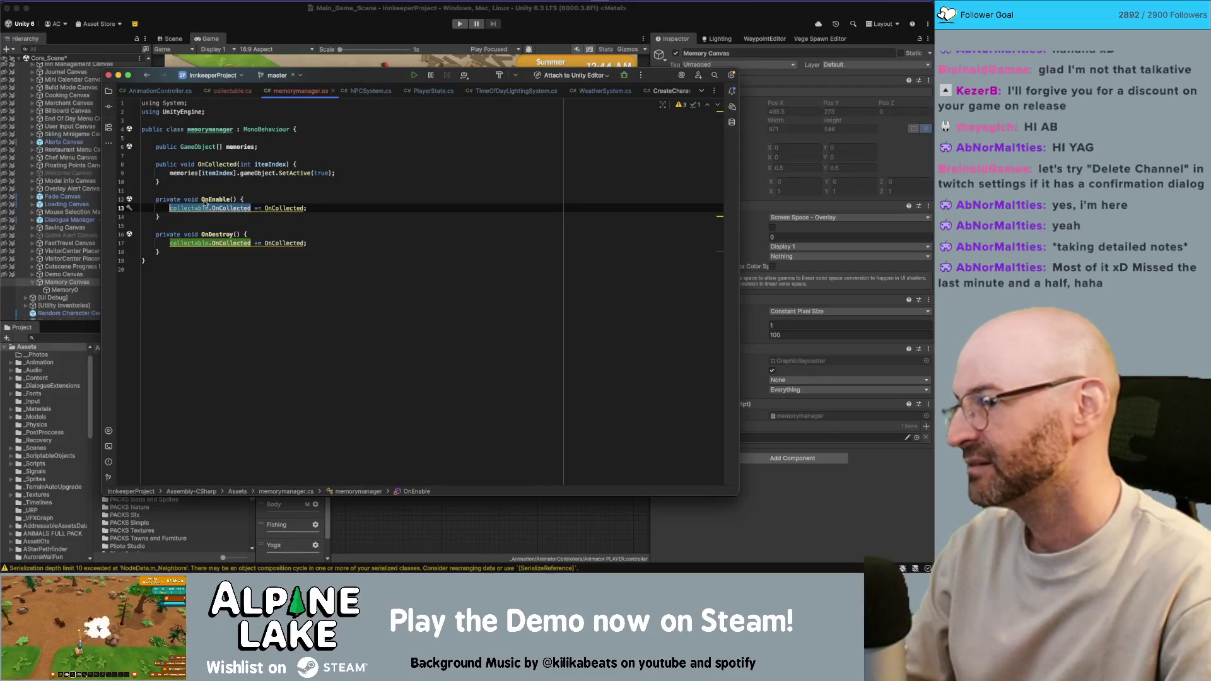
pyautogui.click(193, 209)
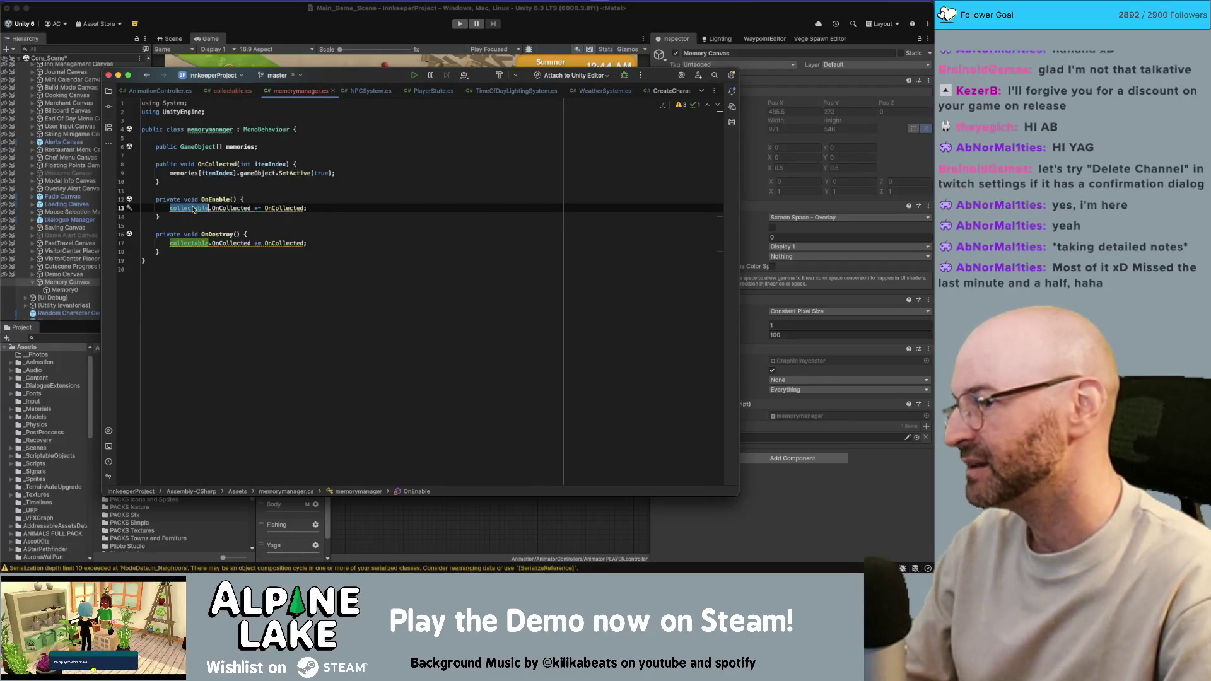
pyautogui.press('super+b')
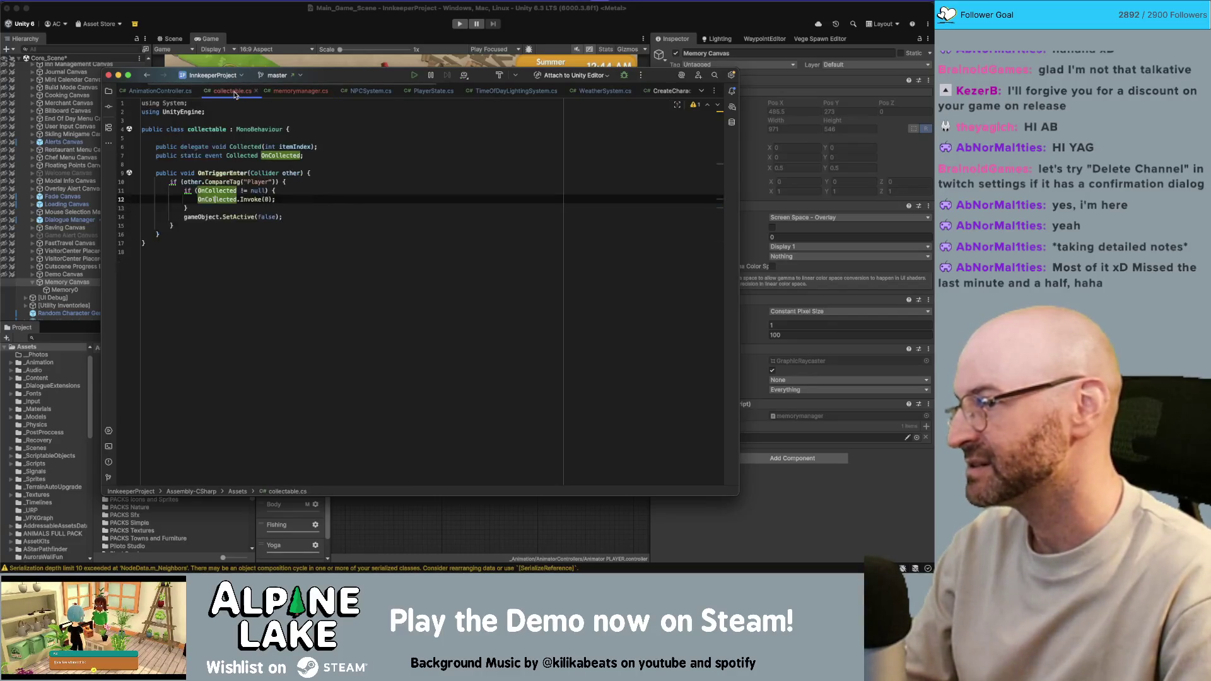
pyautogui.press('super+bracketleft')
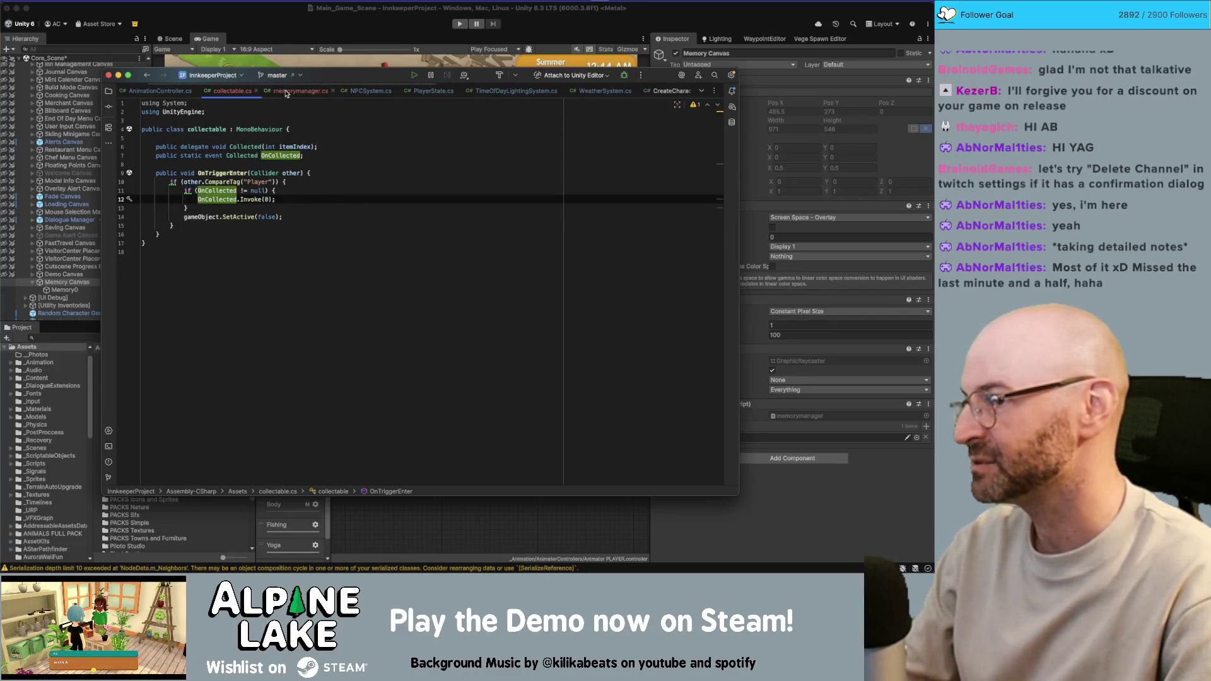
# Check the OnCollected event declaration in collectable.cs, then select the OnCollected handler in memorymanager.
pyautogui.click(233, 94)
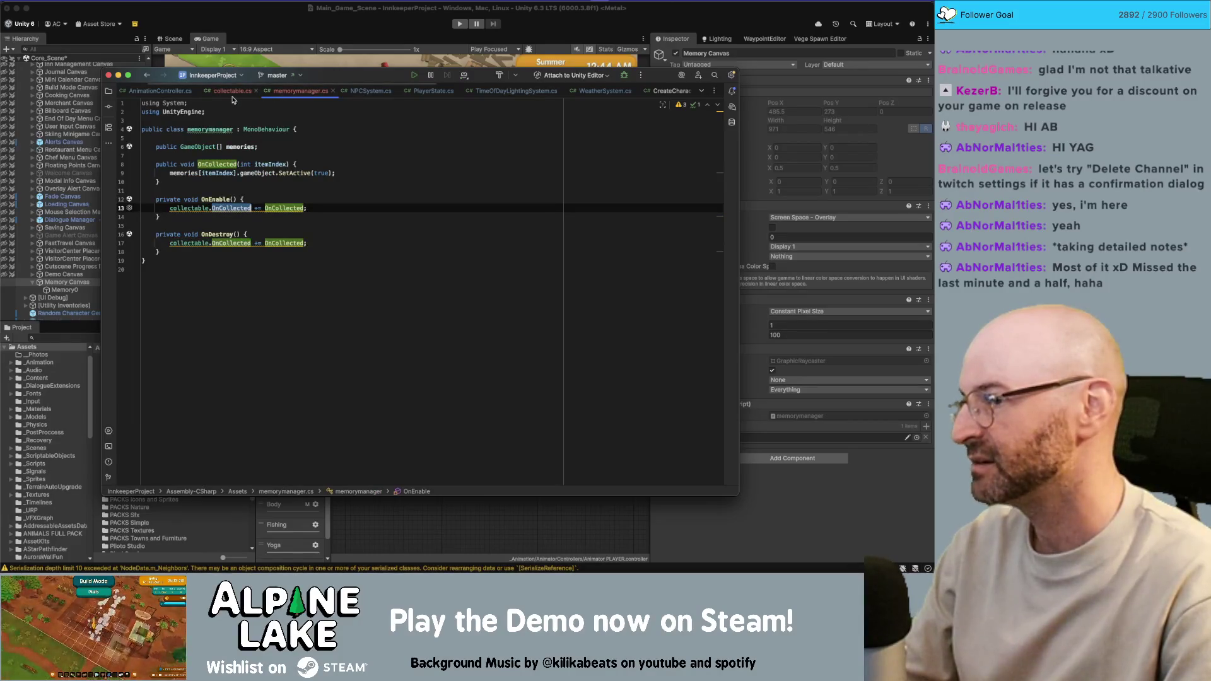
pyautogui.doubleClick(280, 156)
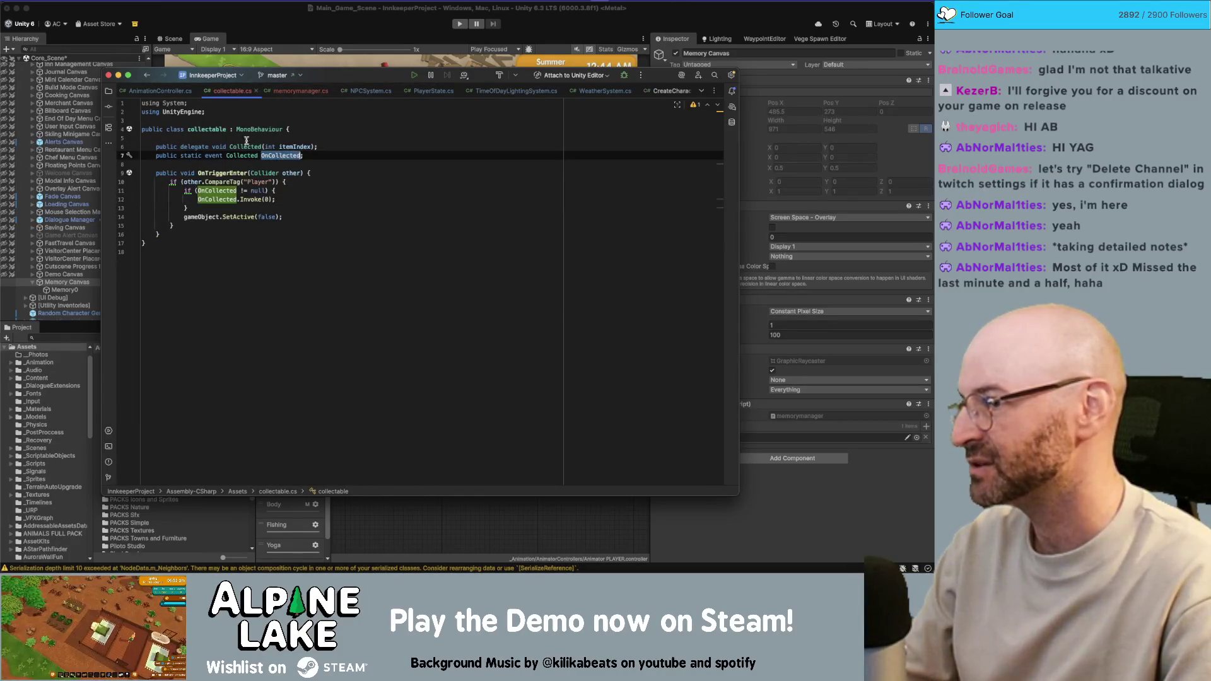
pyautogui.click(301, 91)
pyautogui.doubleClick(230, 164)
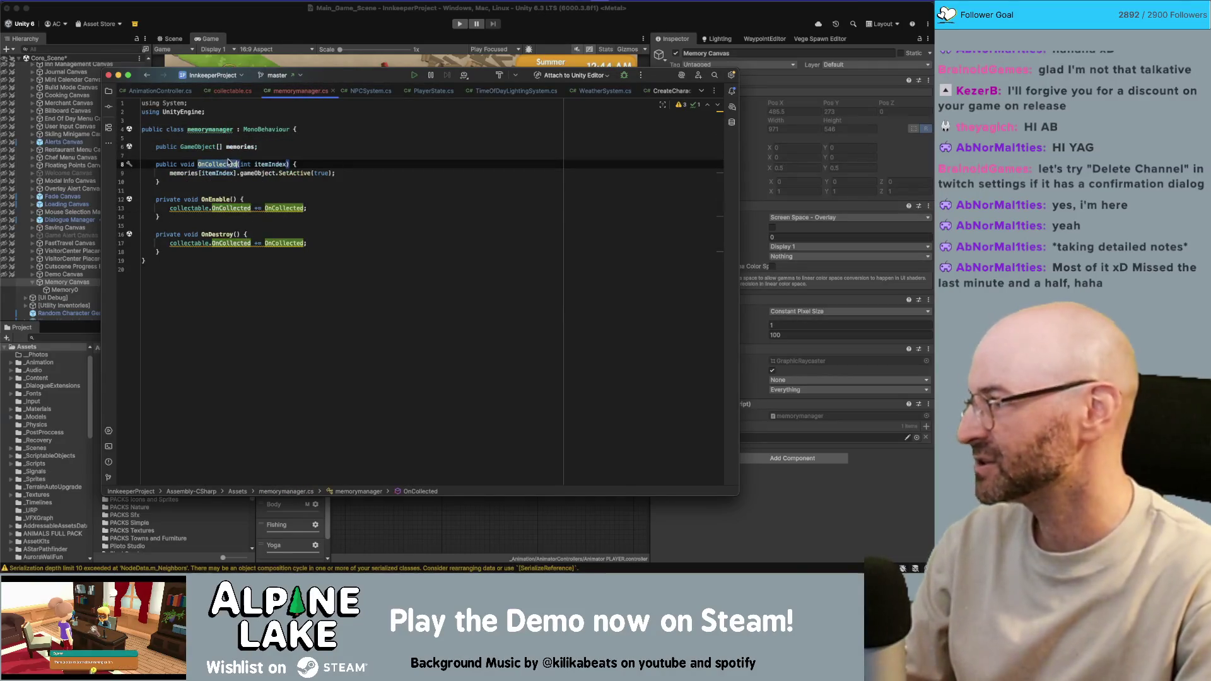
pyautogui.moveTo(230, 164)
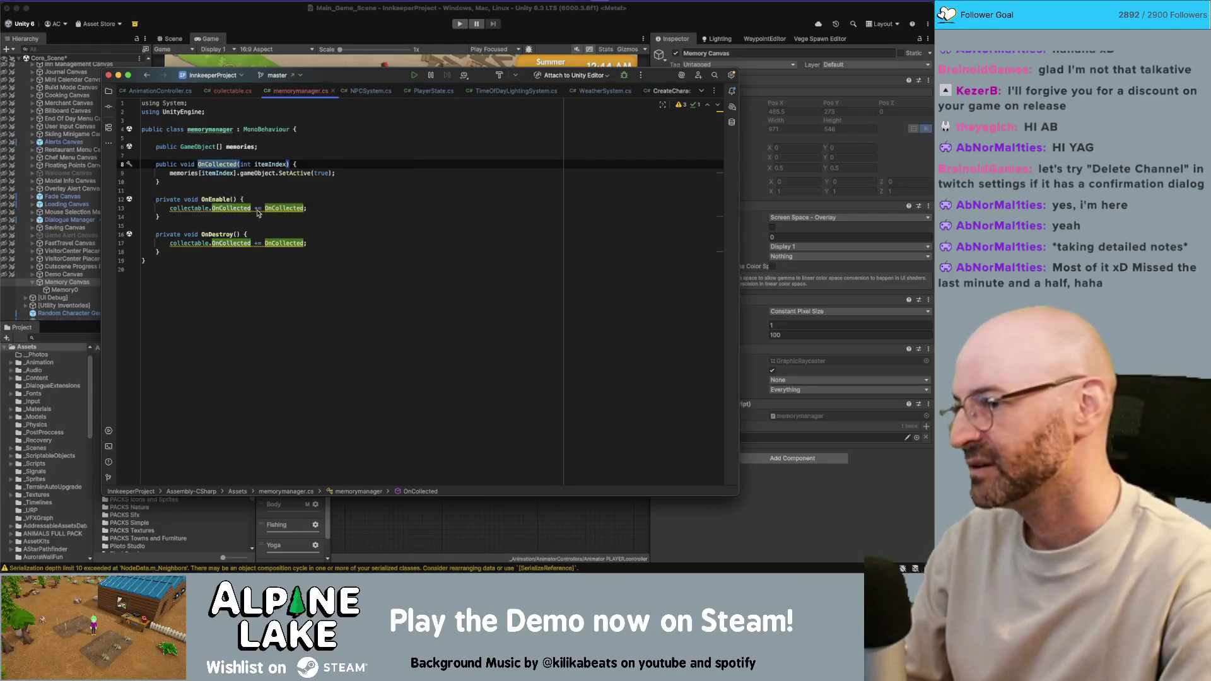
# Compare the -= unsubscription in OnDestroy with the += subscription in OnEnable.
pyautogui.click(255, 243)
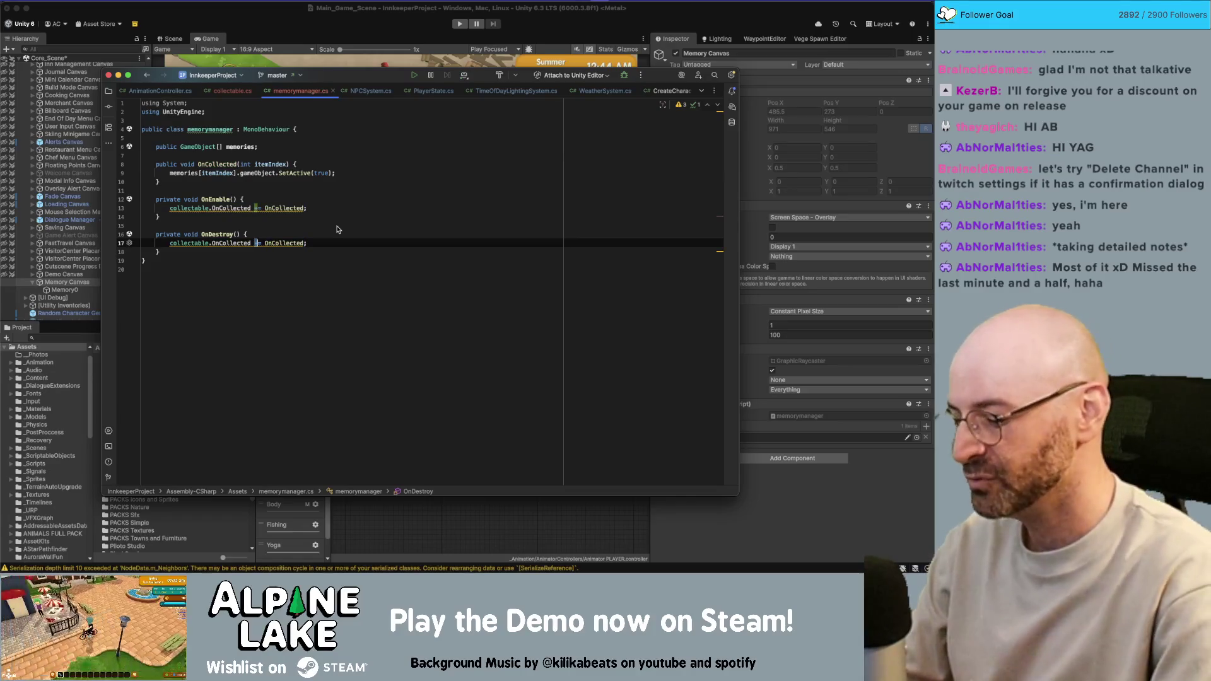
pyautogui.write('-')
pyautogui.click(268, 253)
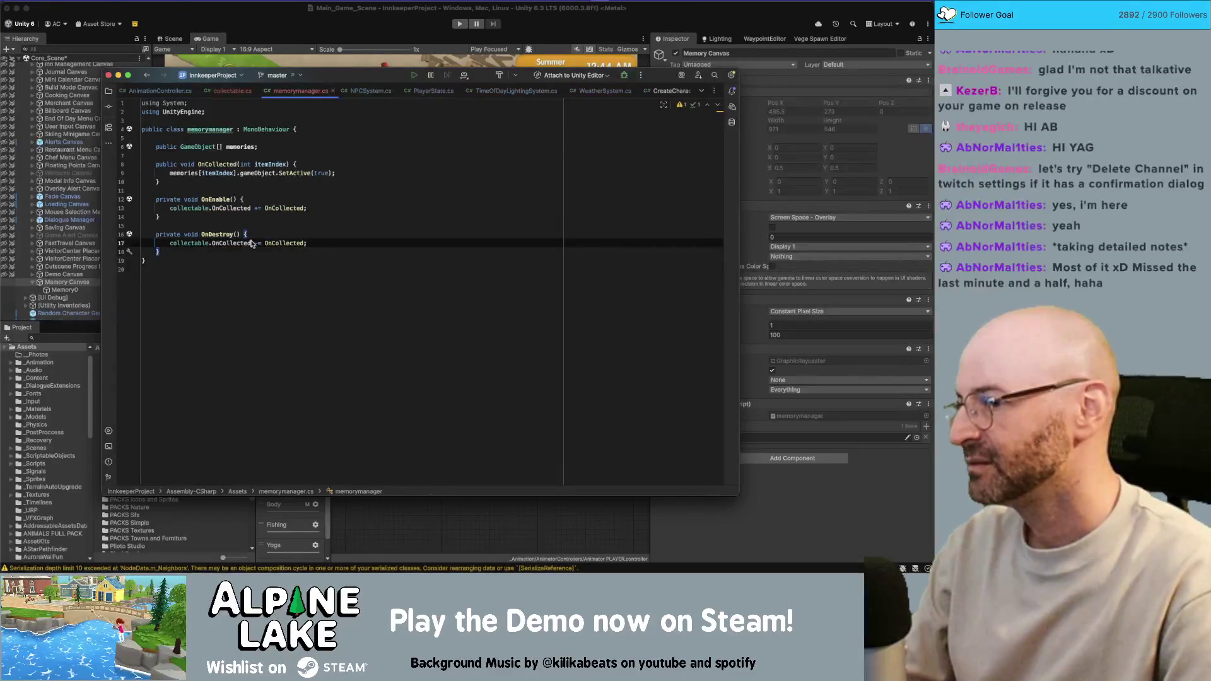
pyautogui.click(222, 201)
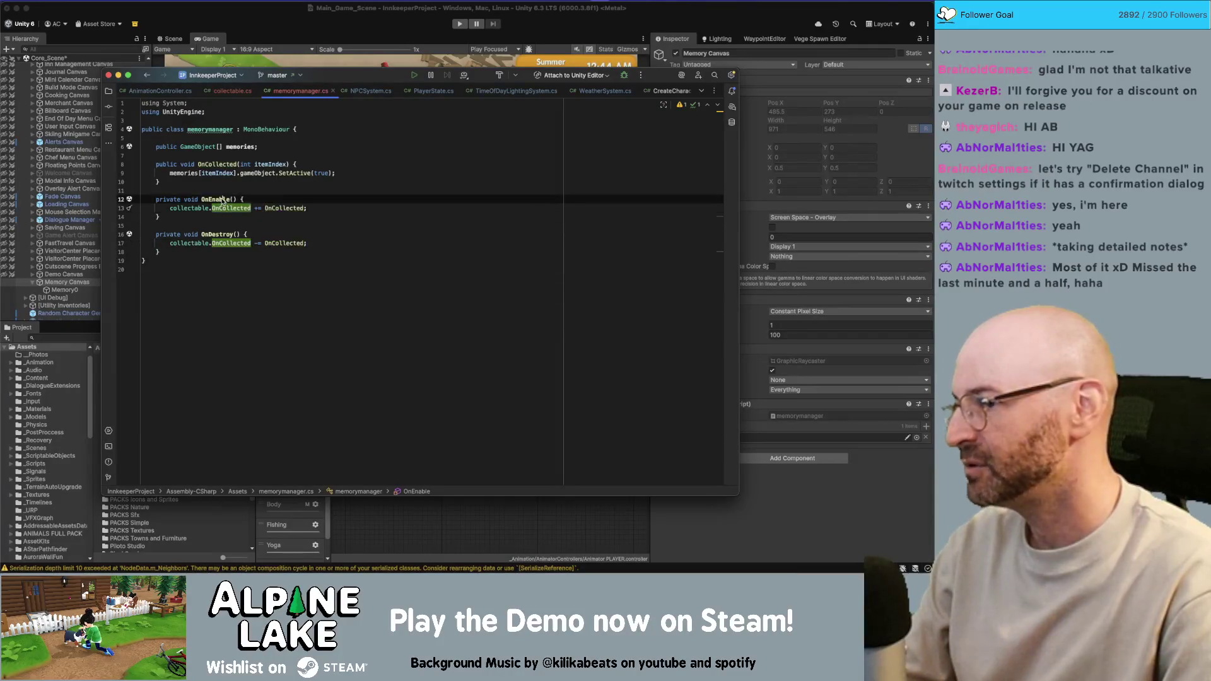
pyautogui.click(238, 234)
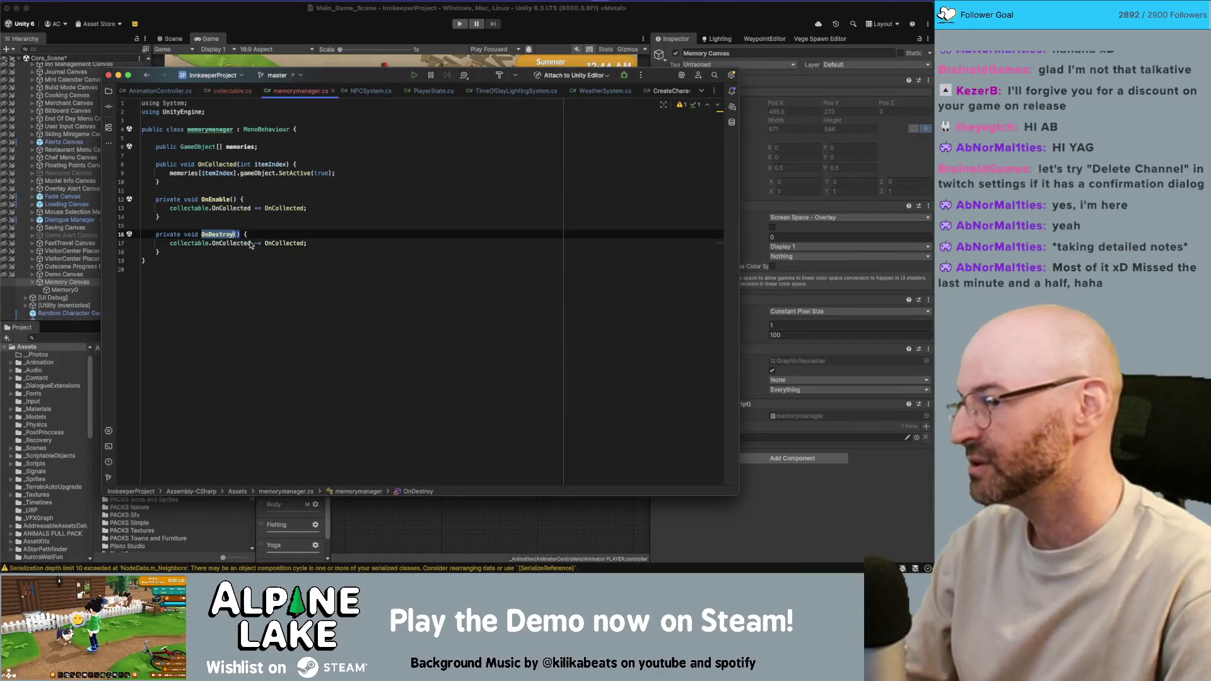
pyautogui.click(251, 245)
pyautogui.click(287, 245)
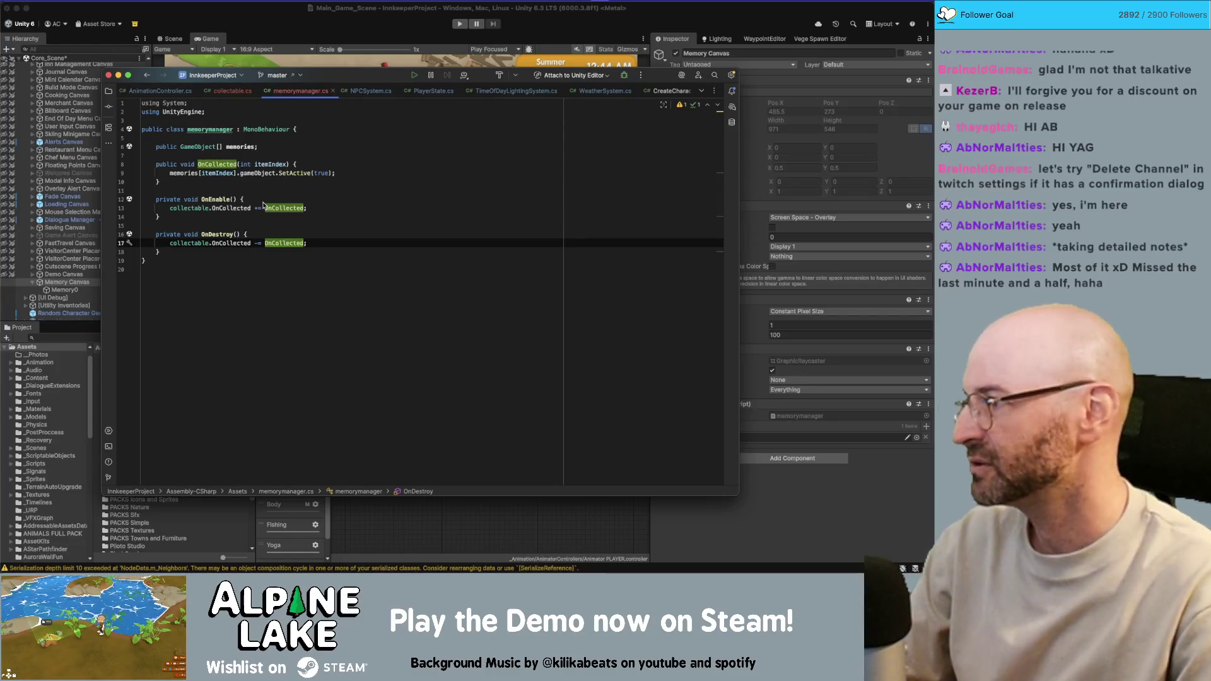
# Select the whole OnEnable method, point out the OnDestroy unsubscription, and show OnCollected's usages.
pyautogui.click(230, 201)
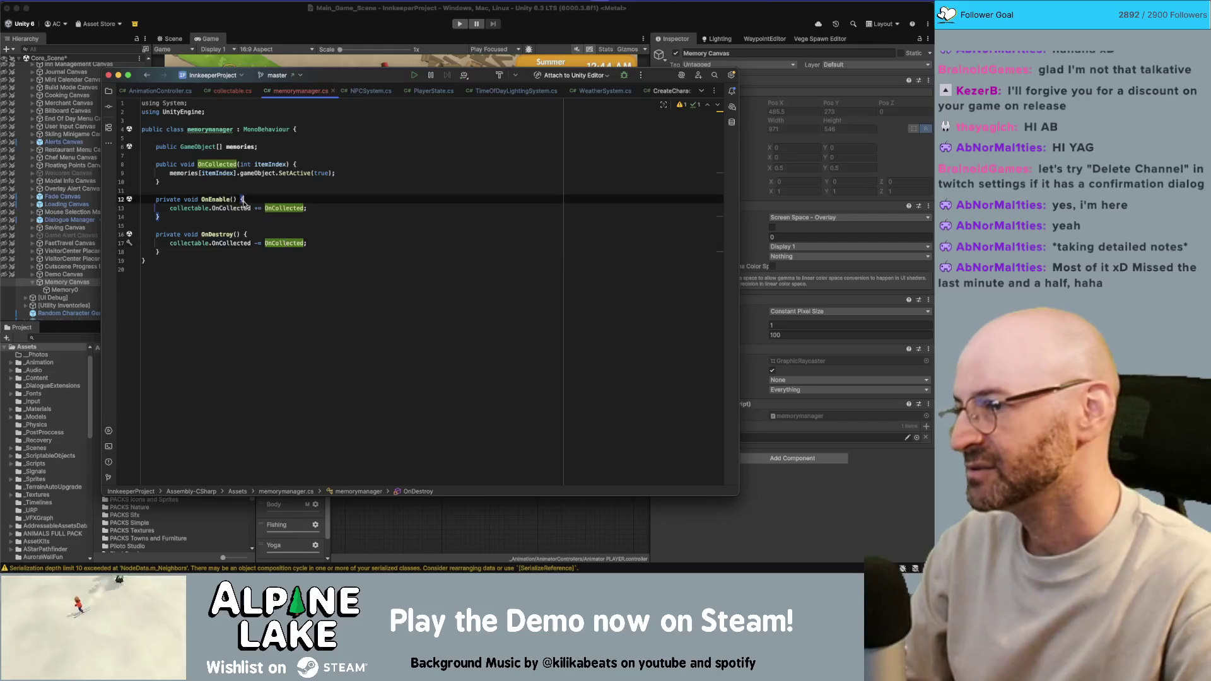
pyautogui.hotkey('alt', 'Up')
pyautogui.hotkey('alt', 'Up')
pyautogui.hotkey('alt', 'Up')
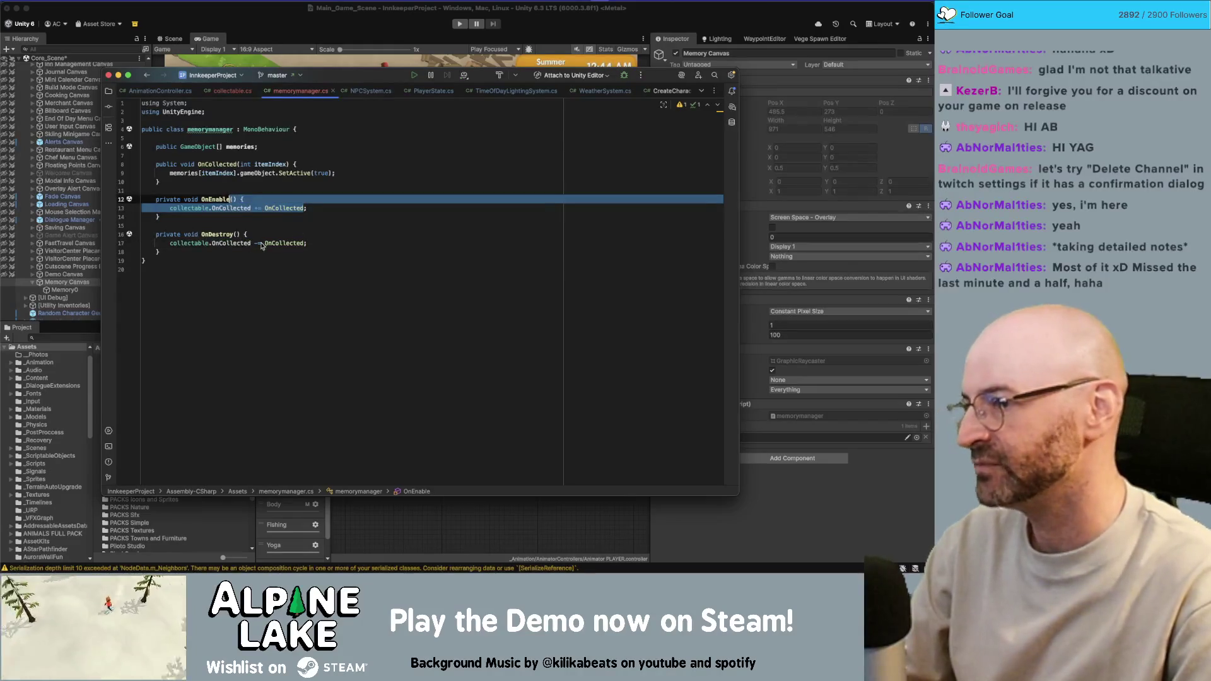
pyautogui.click(274, 207)
pyautogui.click(244, 244)
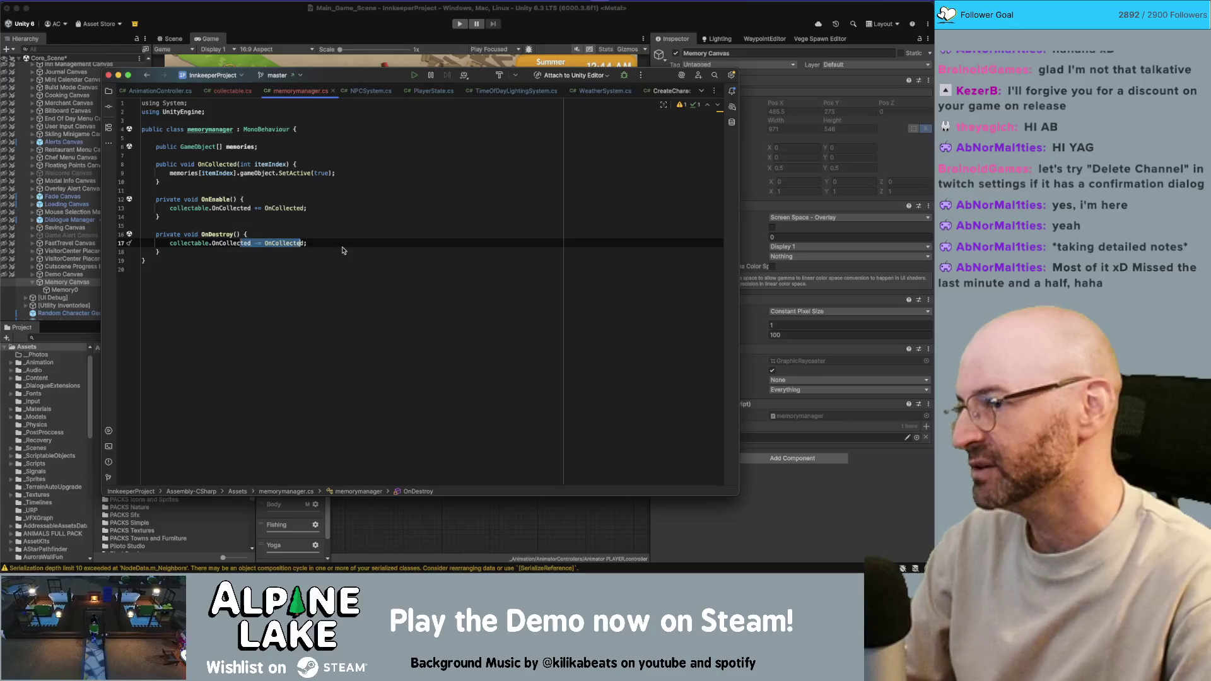
pyautogui.click(344, 252)
pyautogui.doubleClick(225, 166)
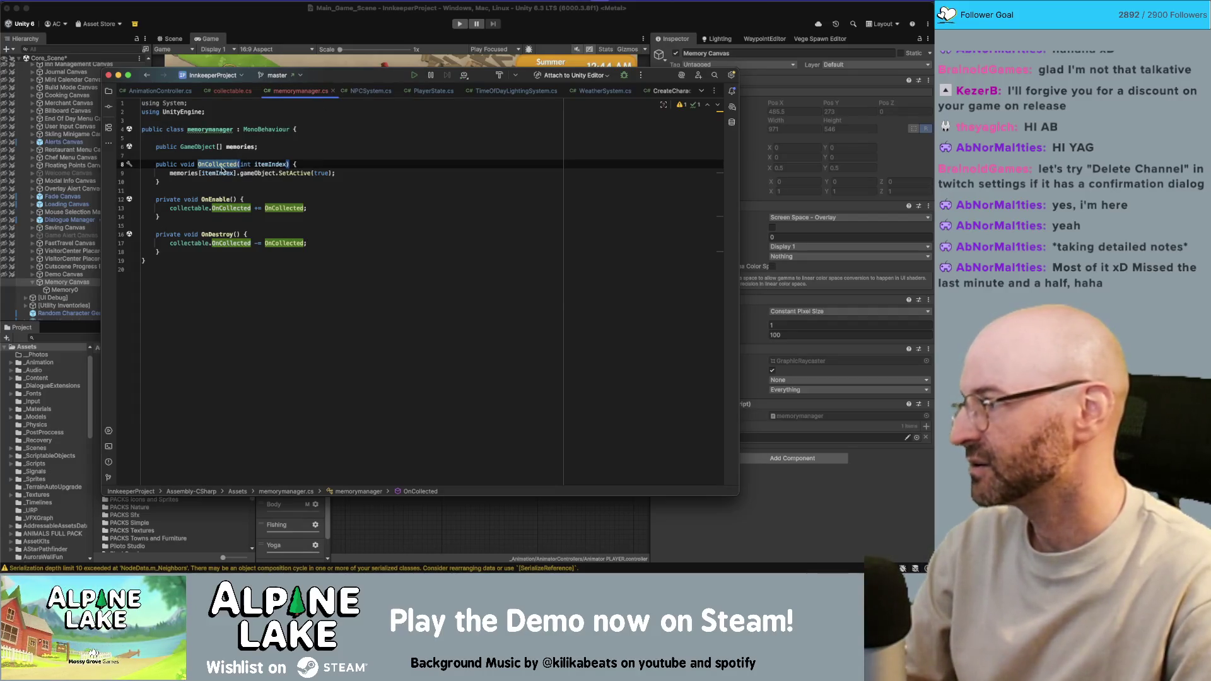
pyautogui.click(282, 28)
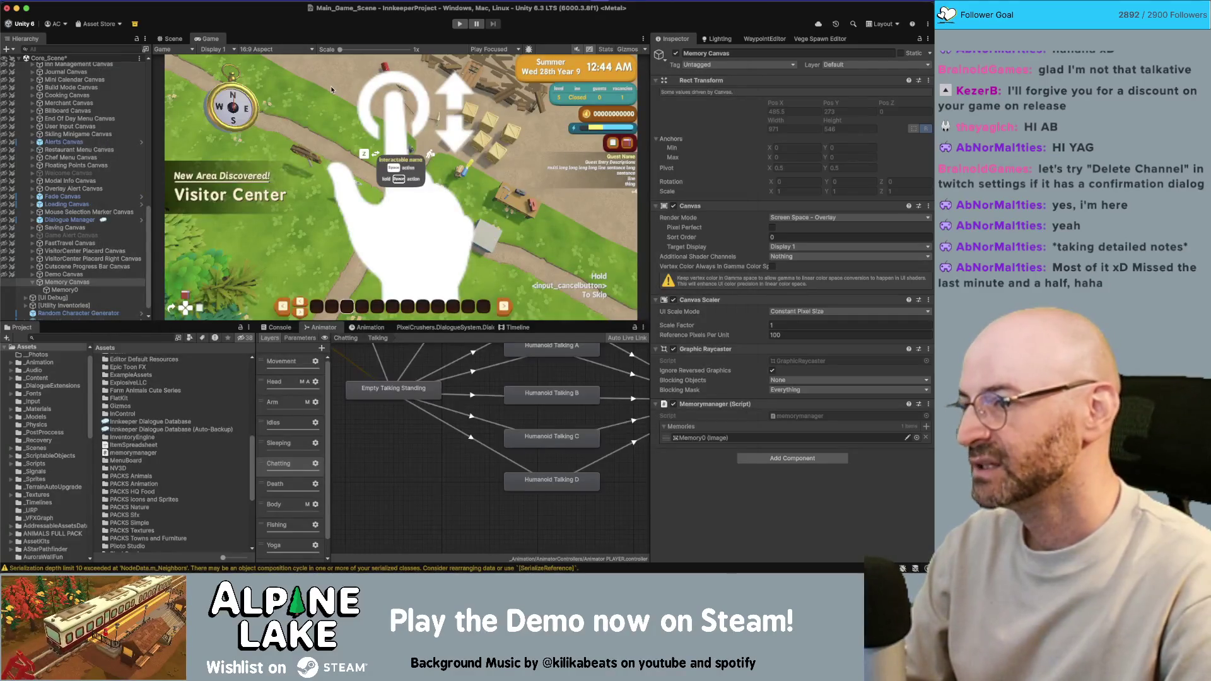
# Drag Memory0 into the Memory Canvas's Memories list and start Play mode.
pyautogui.click(86, 289)
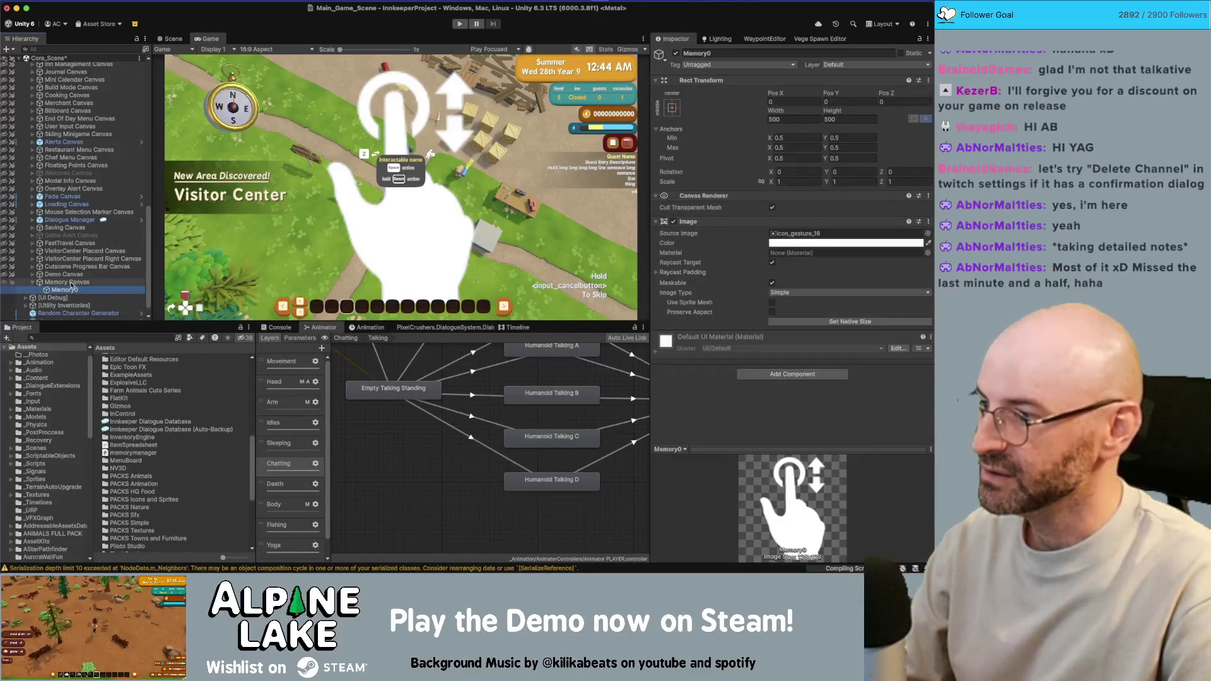
pyautogui.click(72, 283)
pyautogui.moveTo(65, 290)
pyautogui.mouseDown()
pyautogui.moveTo(720, 428)
pyautogui.moveTo(725, 440)
pyautogui.mouseUp()
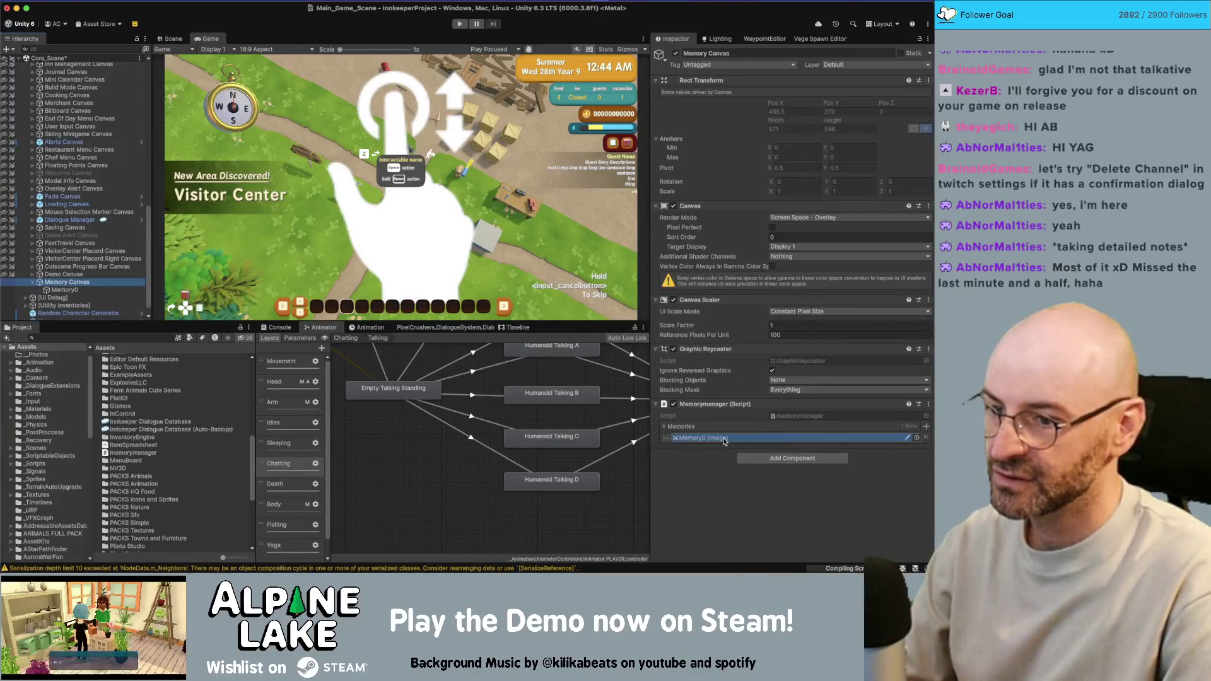
pyautogui.click(710, 489)
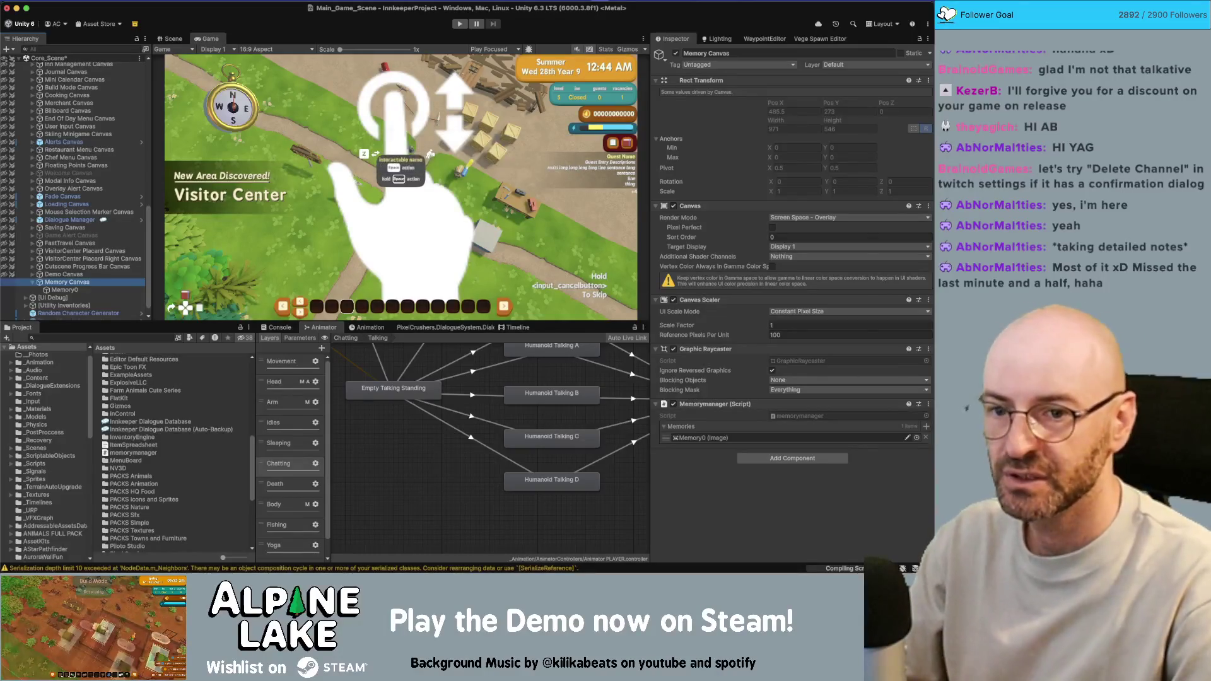
pyautogui.press('super+Tab')
pyautogui.press('super+Tab')
pyautogui.press('super+Tab')
pyautogui.press('super+Tab')
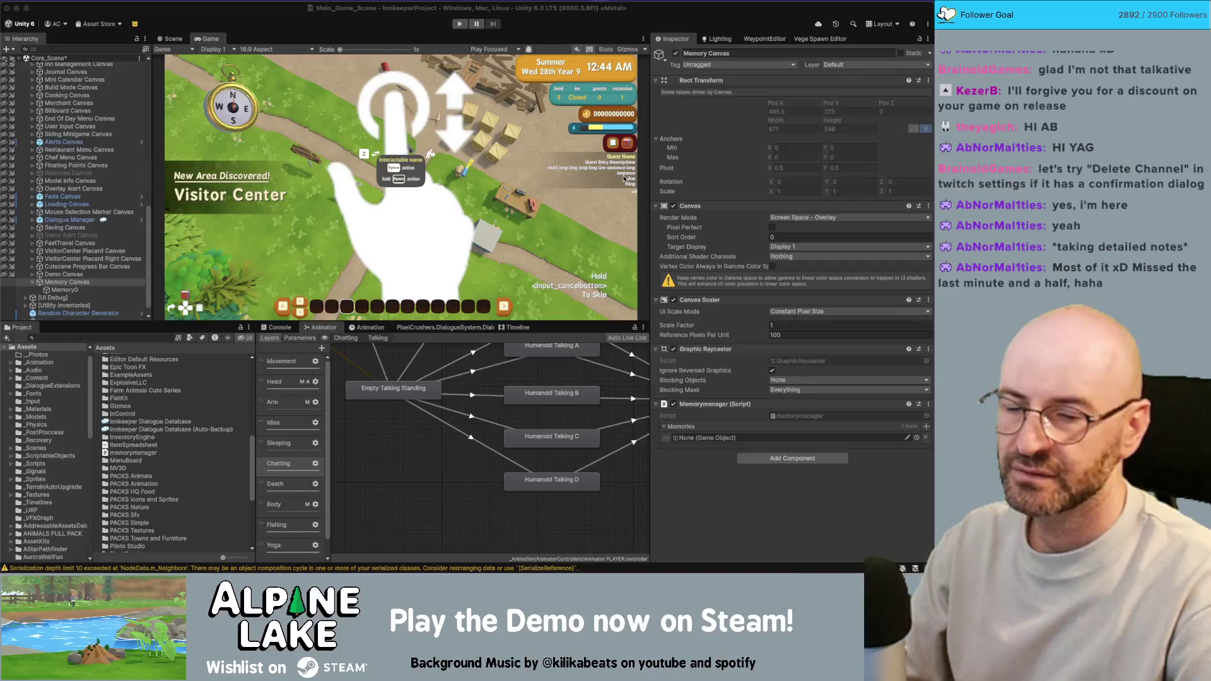
pyautogui.click(327, 138)
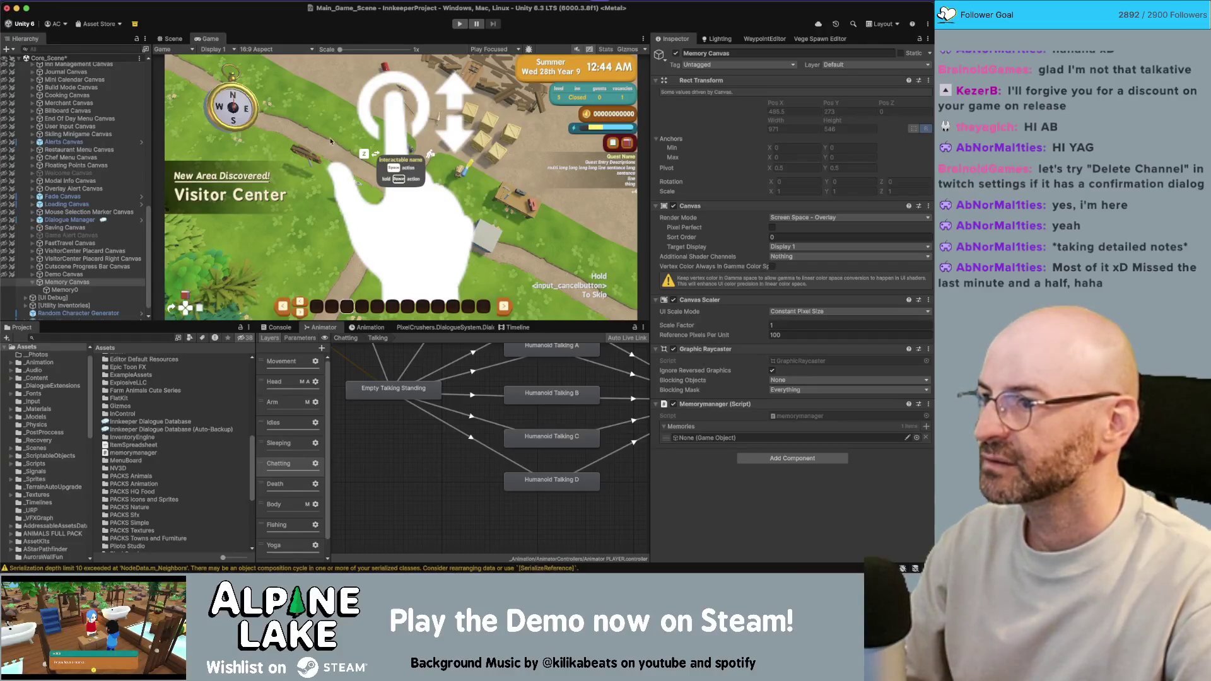
pyautogui.moveTo(64, 290)
pyautogui.mouseDown()
pyautogui.moveTo(114, 291)
pyautogui.moveTo(726, 439)
pyautogui.mouseUp()
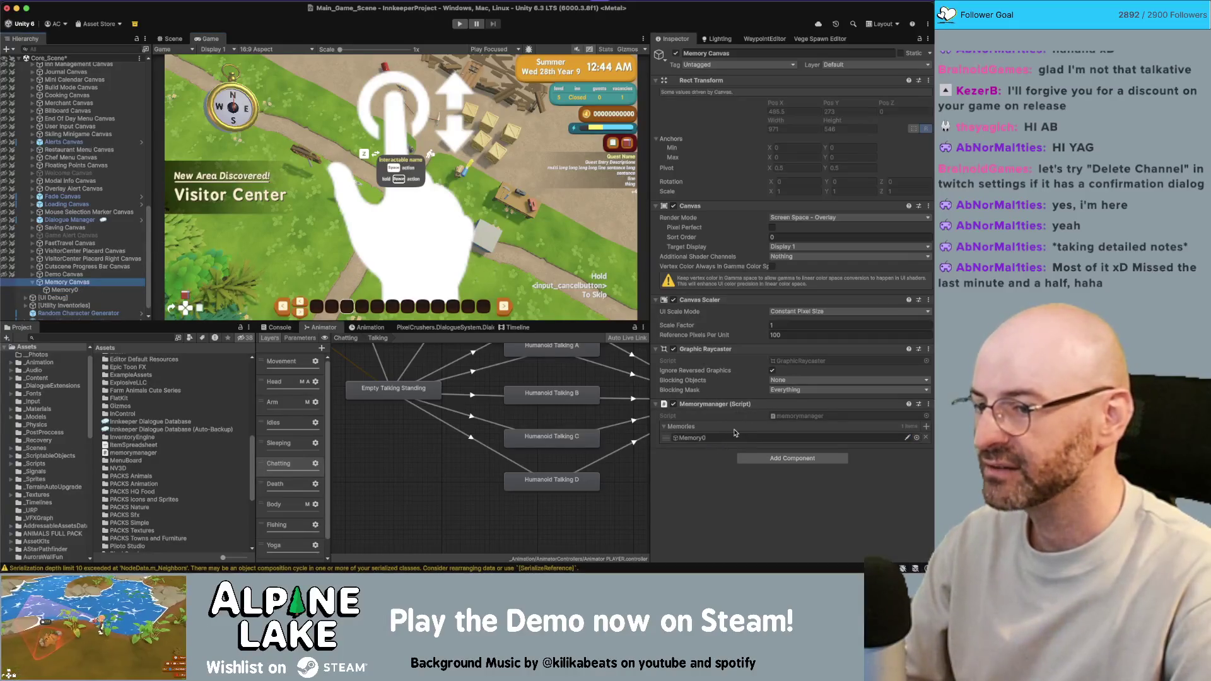
pyautogui.press('super+Tab')
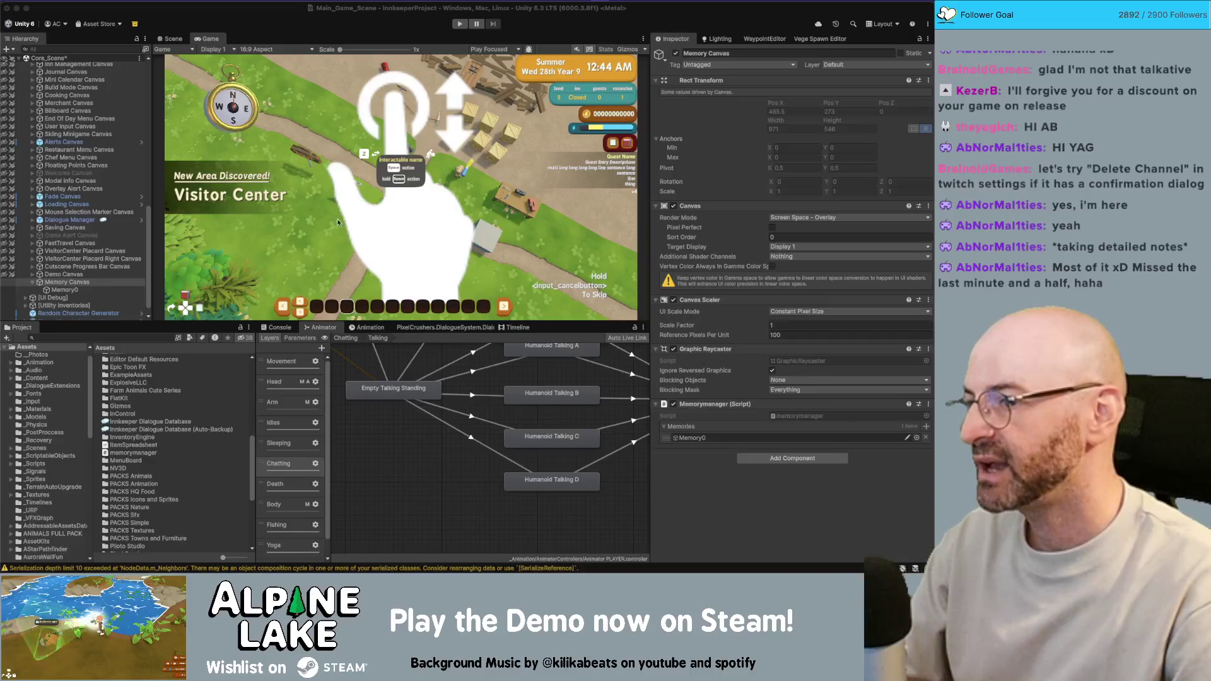
pyautogui.click(467, 231)
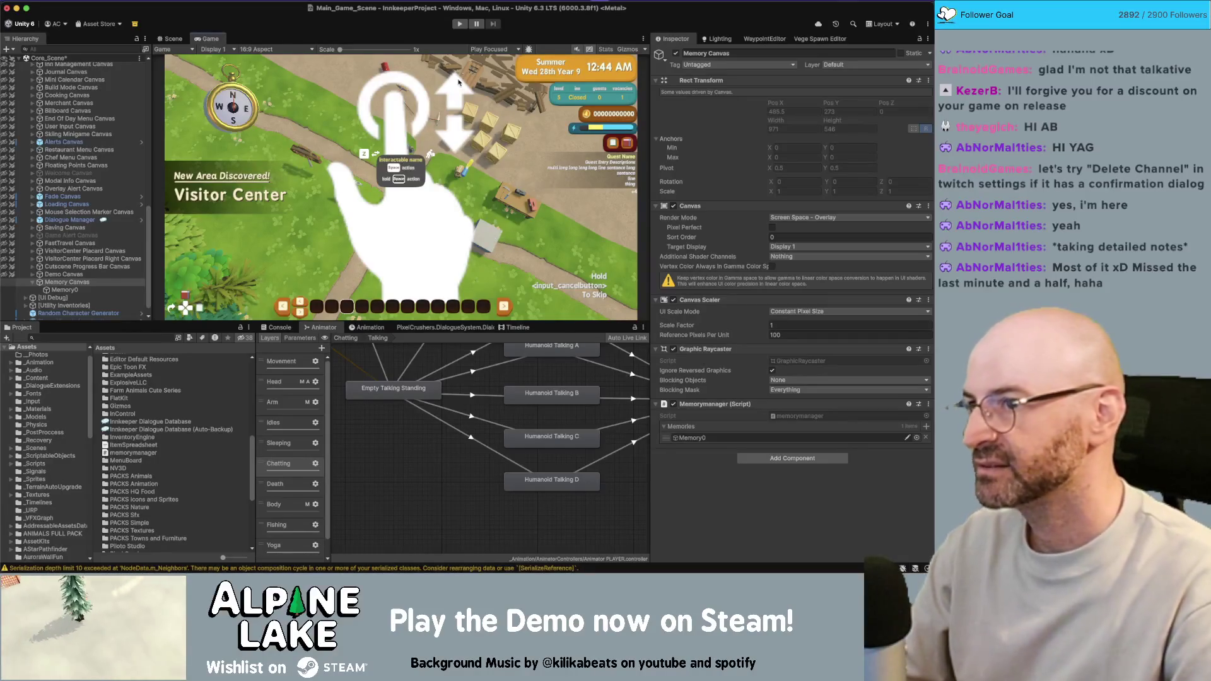
pyautogui.click(459, 24)
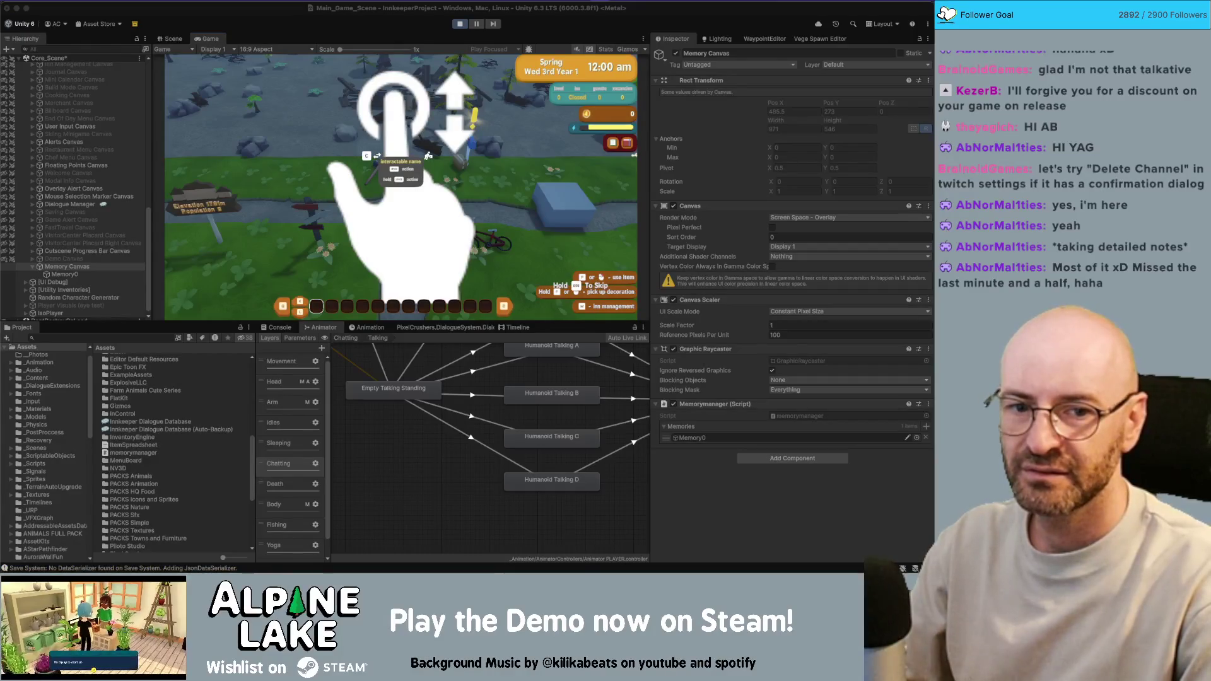
pyautogui.click(91, 275)
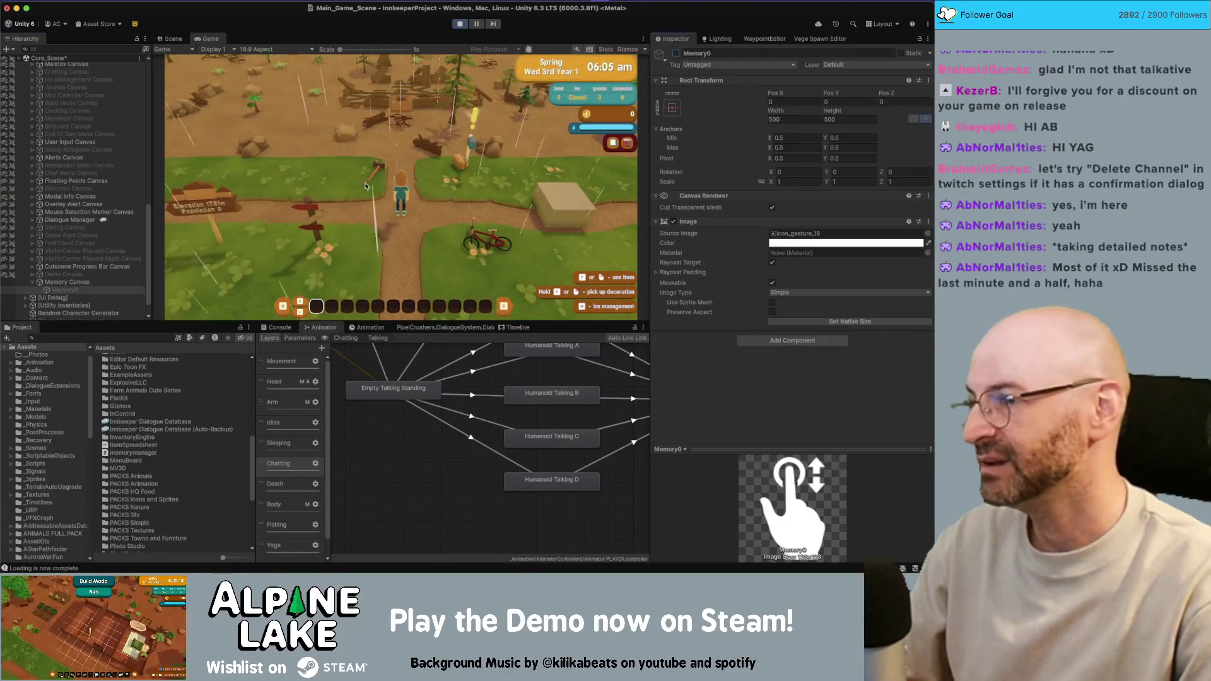
pyautogui.press('d')
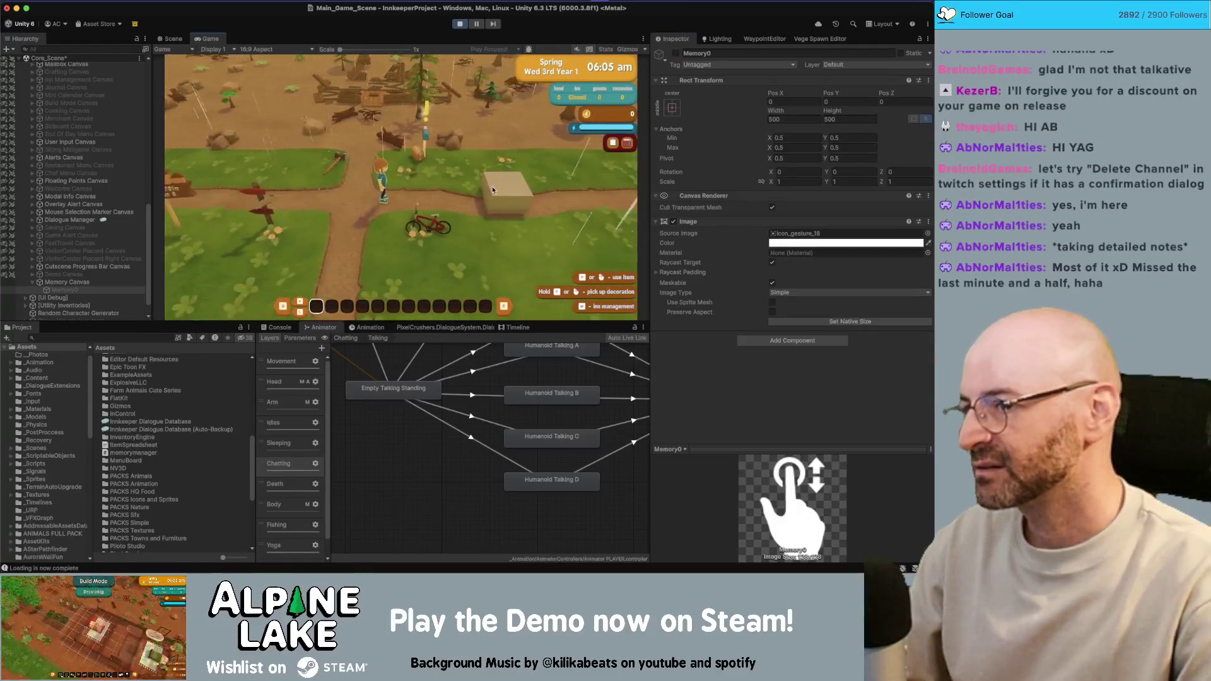
pyautogui.press('d')
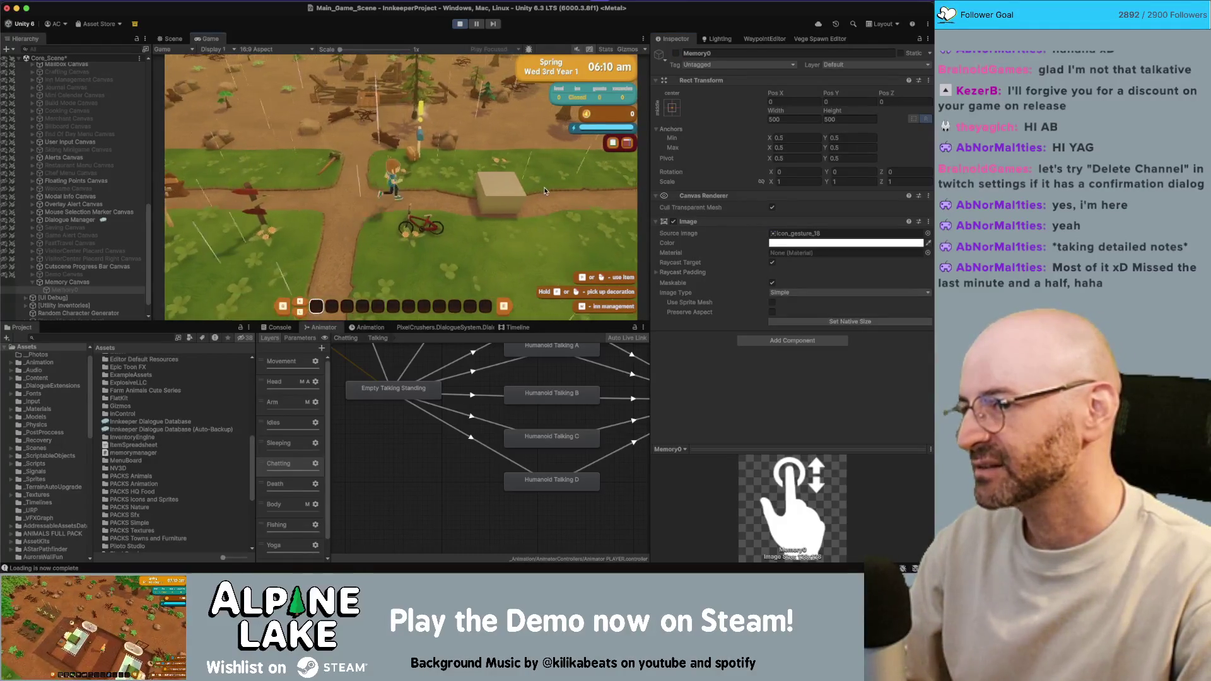
pyautogui.press('d')
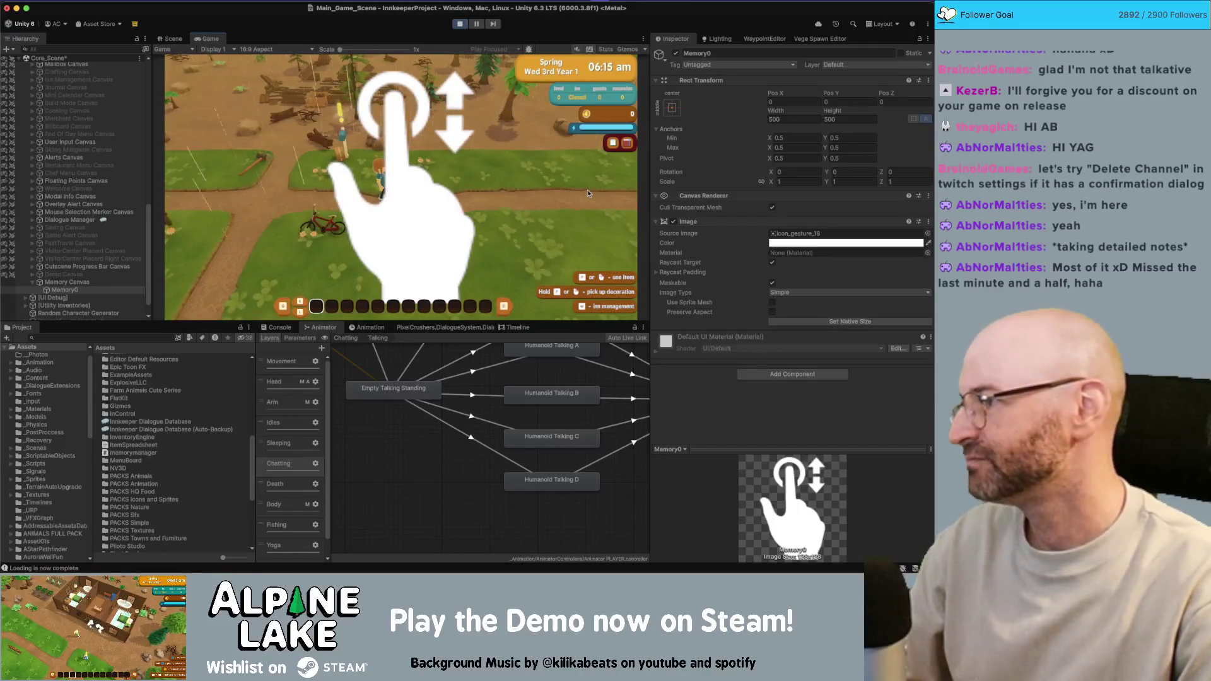
pyautogui.press('d')
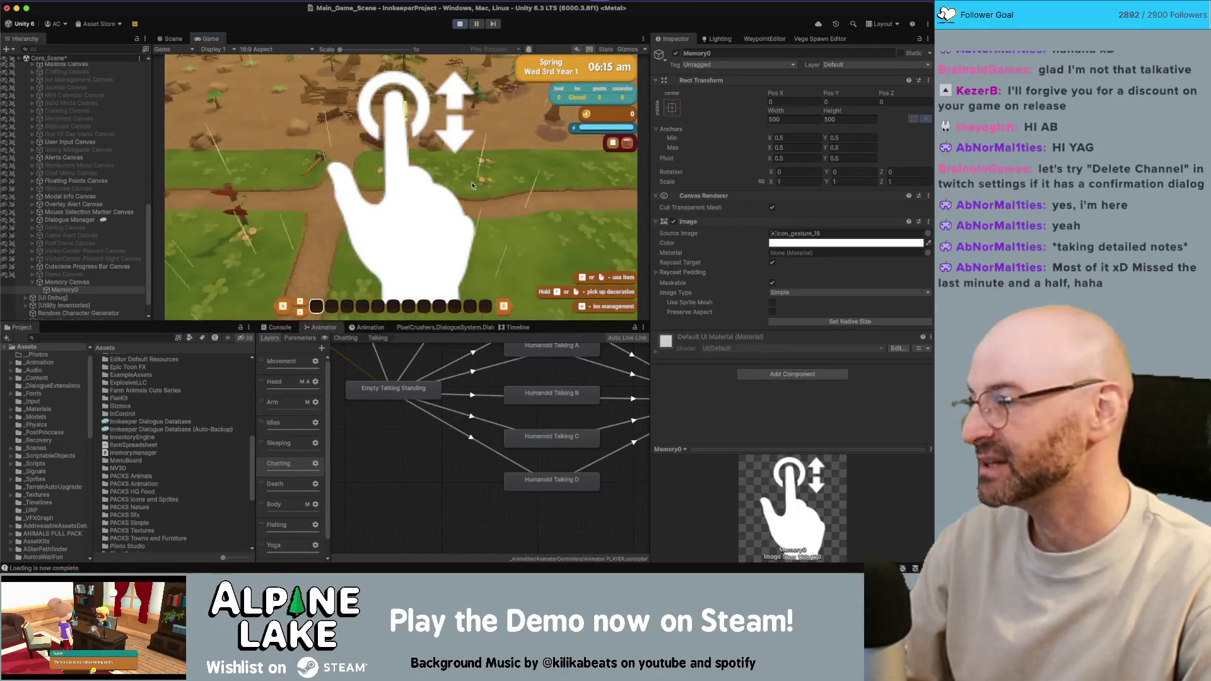
pyautogui.press('d')
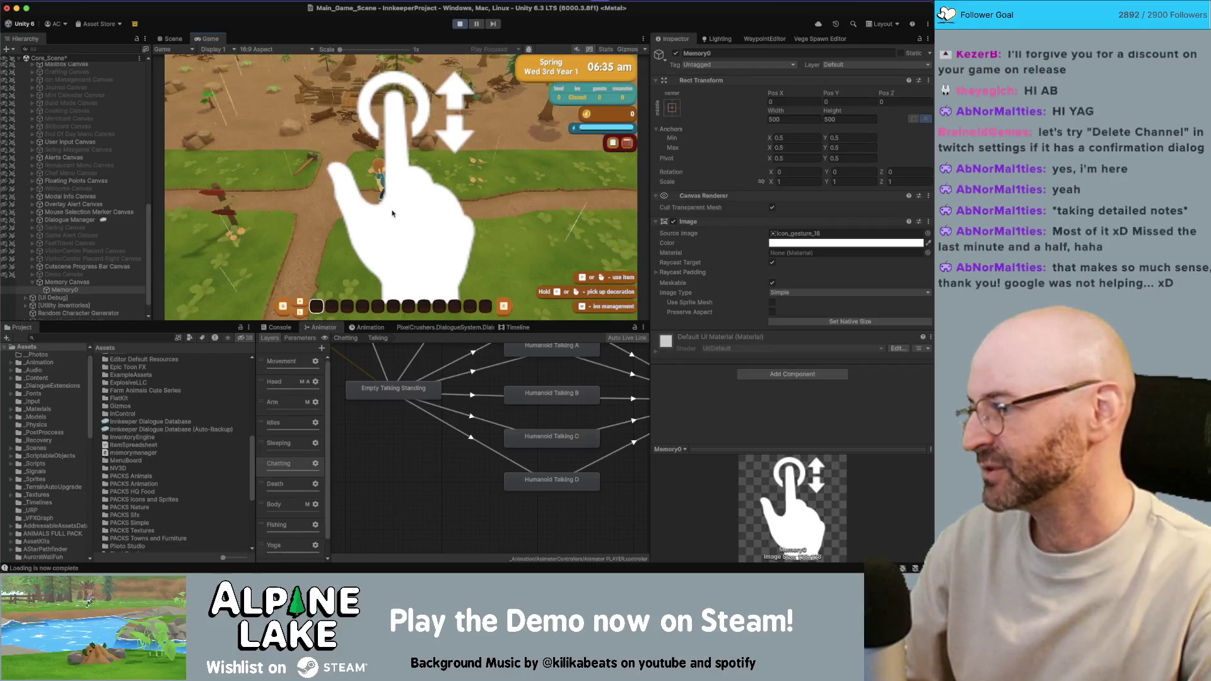
pyautogui.press('w')
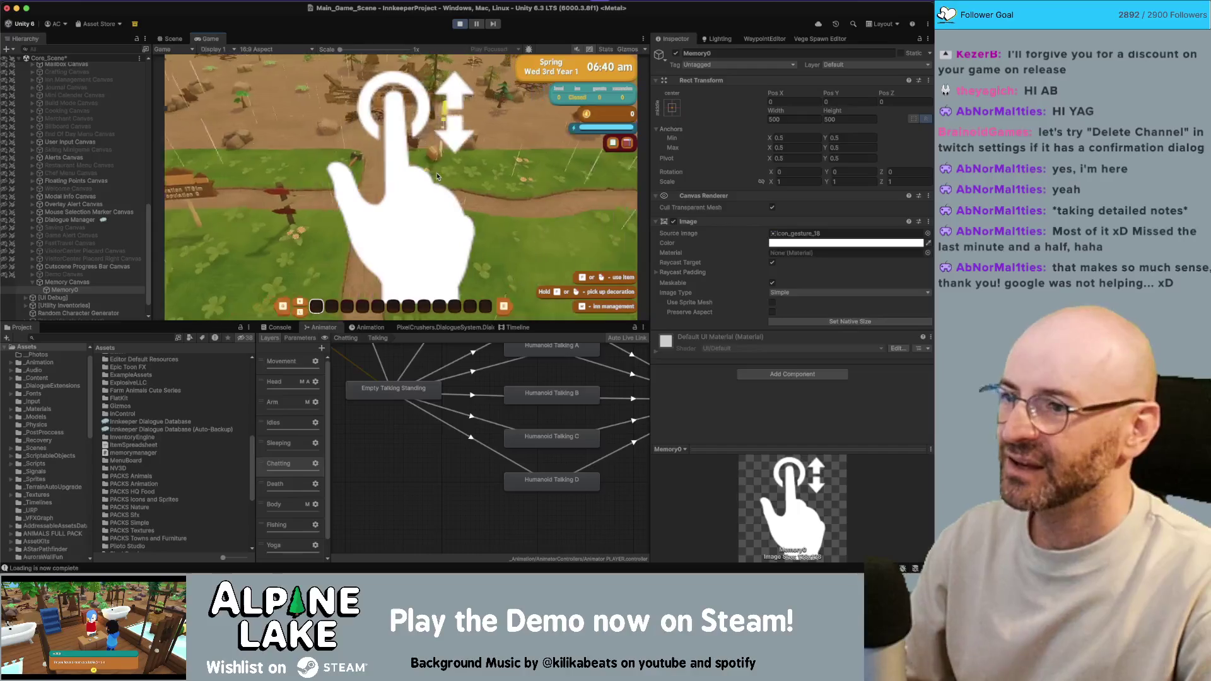
pyautogui.press('a')
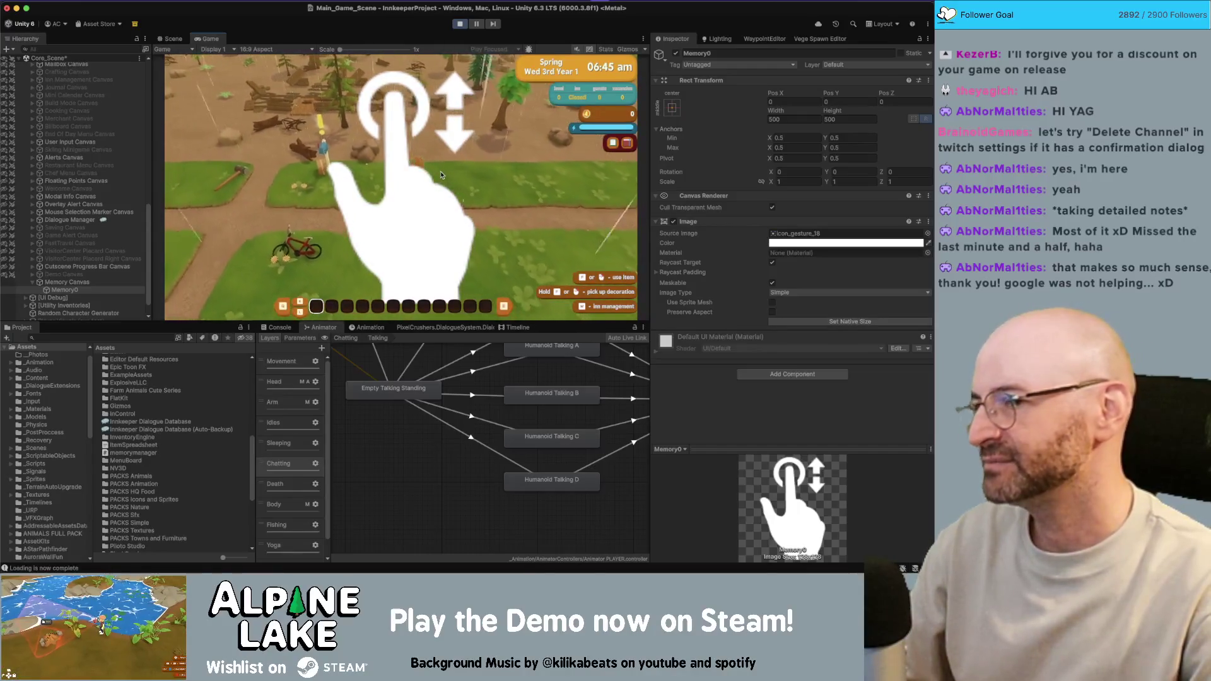
pyautogui.press('d')
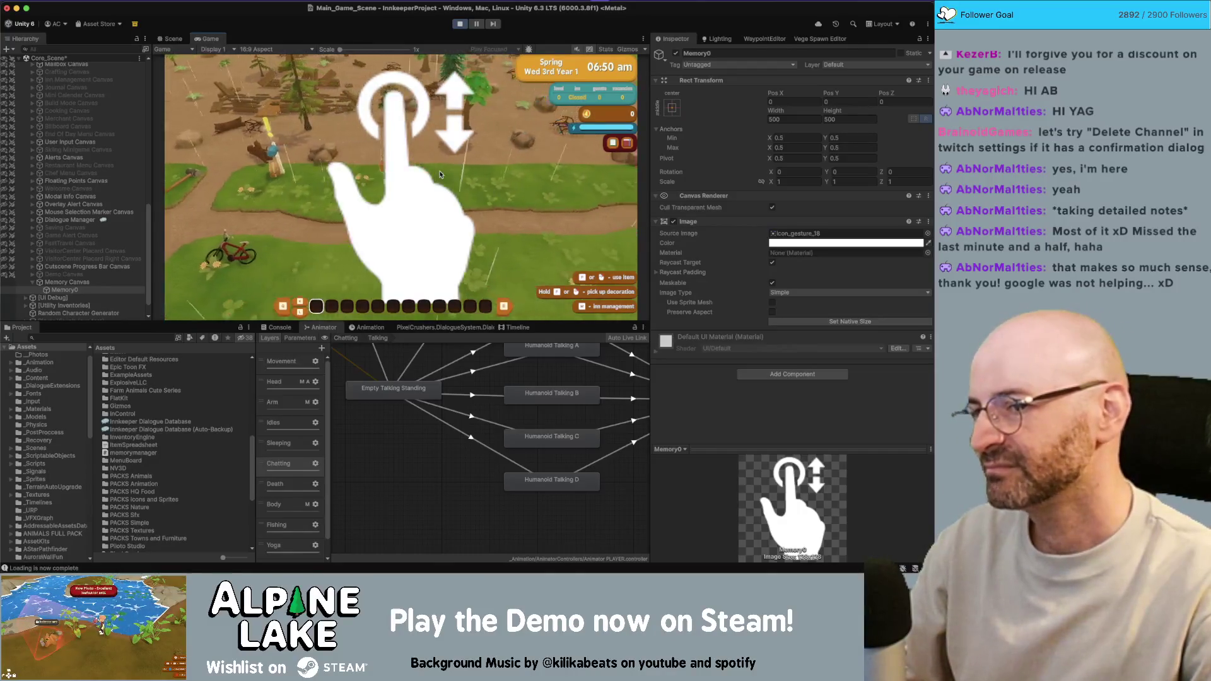
pyautogui.press('s')
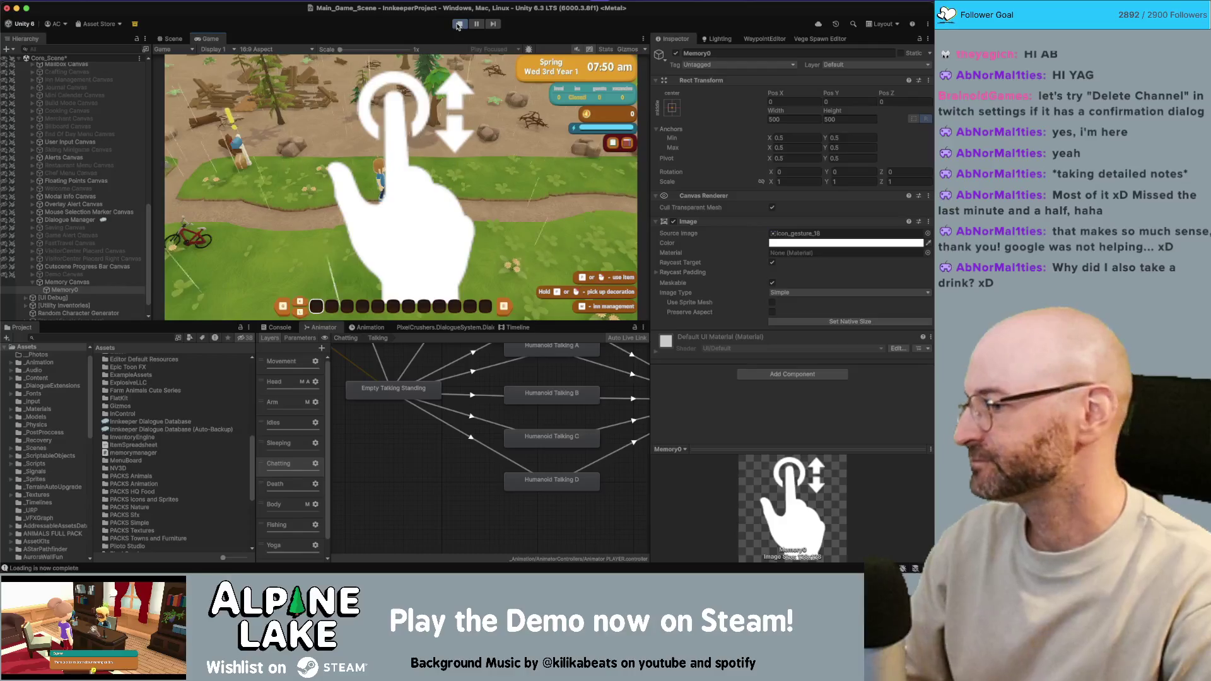
pyautogui.click(459, 24)
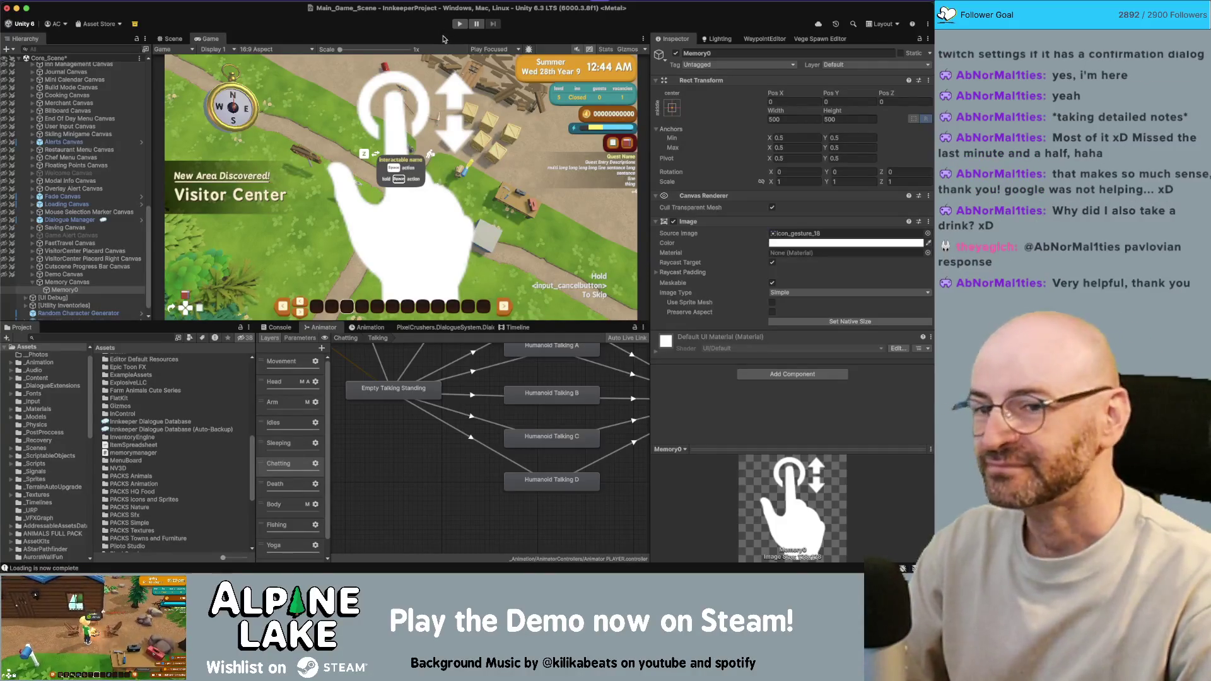
# Reselect Memory Canvas, then find the collectable script in Project Assets and view it in the Inspector.
pyautogui.click(66, 282)
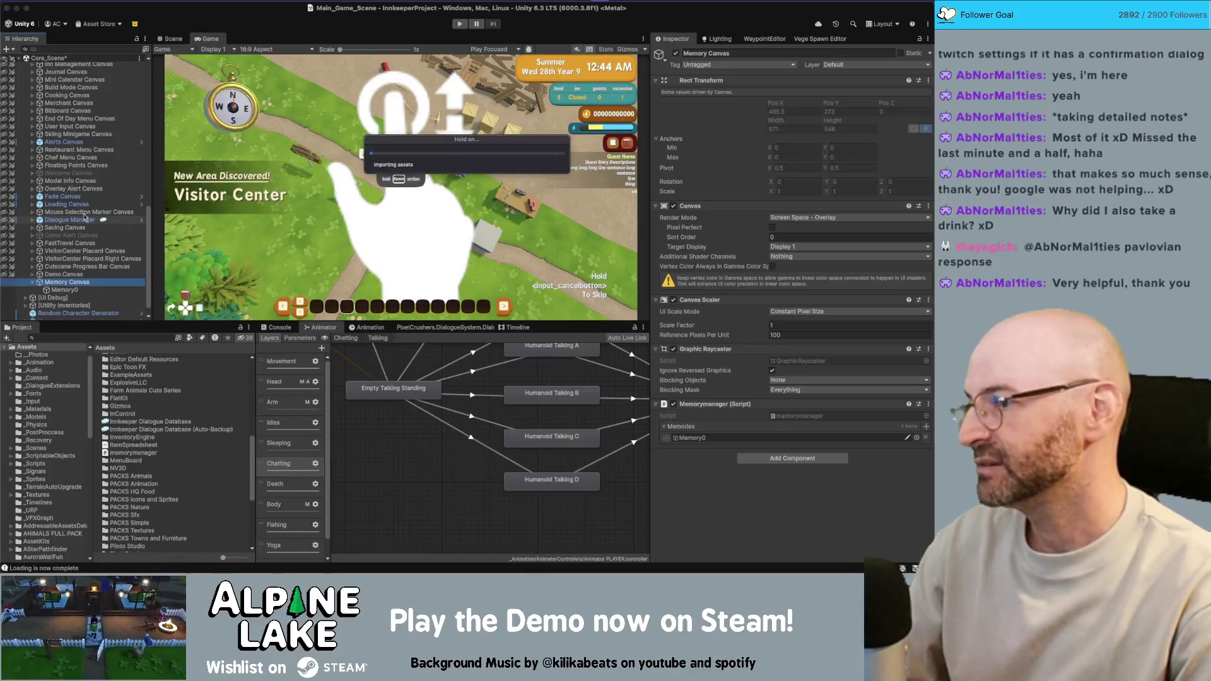
pyautogui.click(72, 276)
pyautogui.click(71, 282)
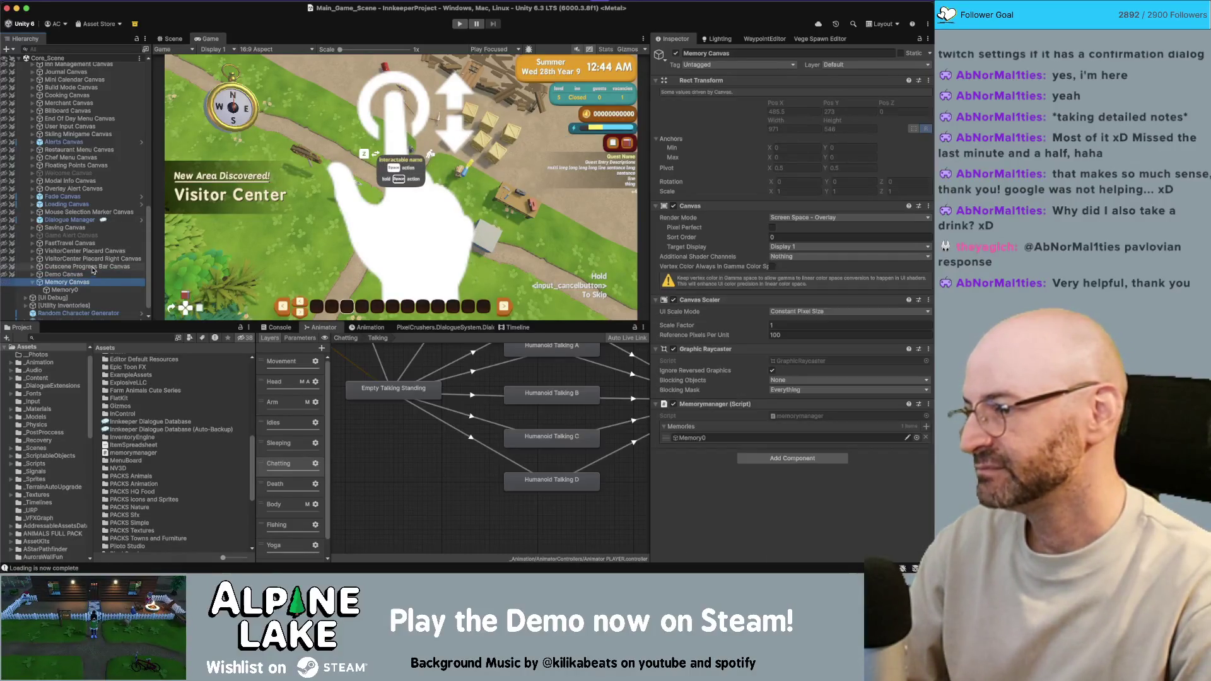
pyautogui.scroll(-2, 119, 402)
pyautogui.scroll(10, 140, 410)
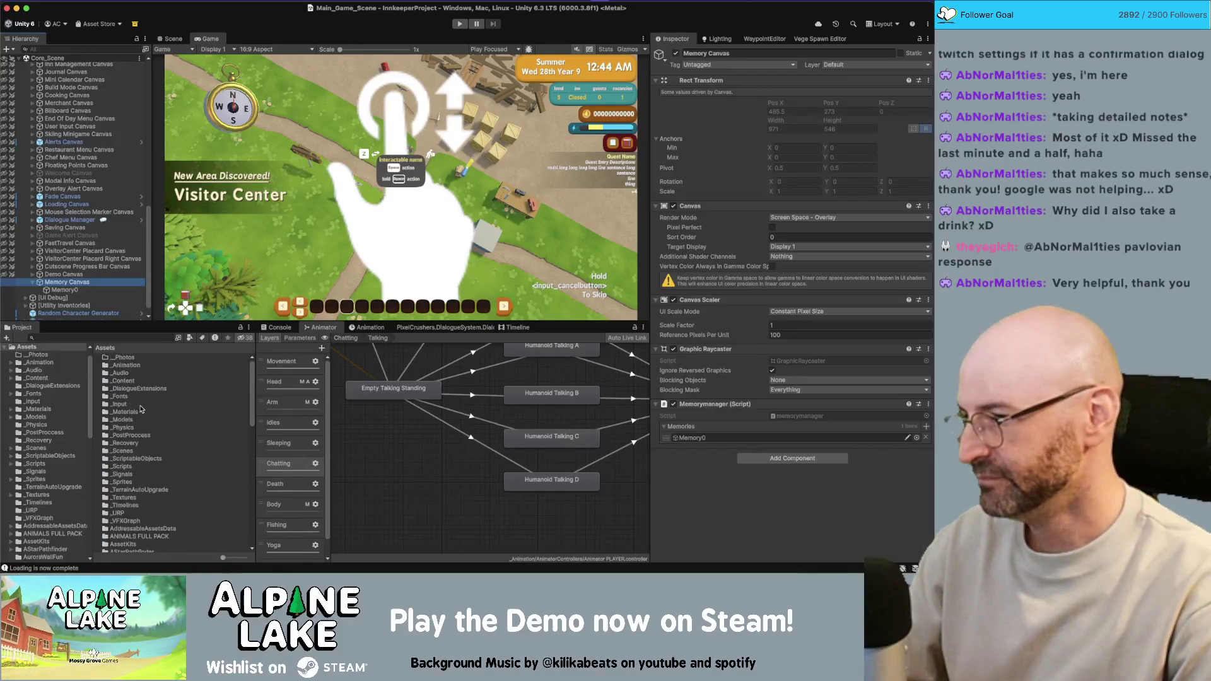
pyautogui.scroll(-7, 143, 408)
pyautogui.scroll(-1, 131, 439)
pyautogui.click(131, 445)
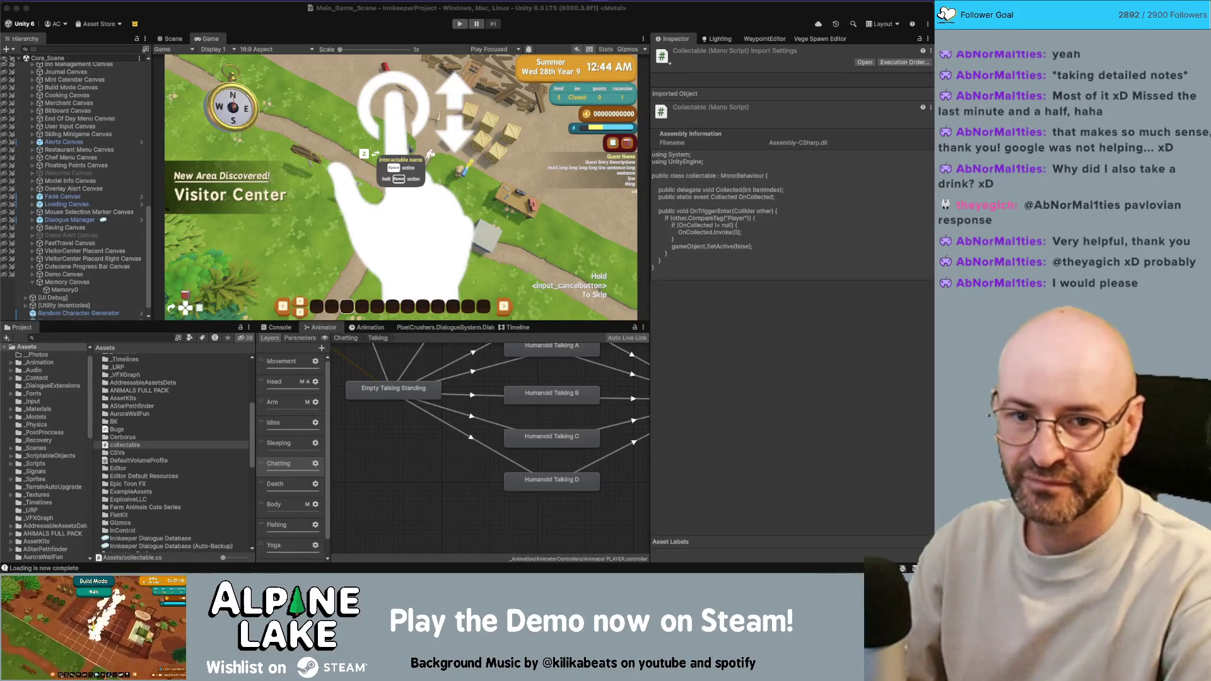
pyautogui.click(125, 445)
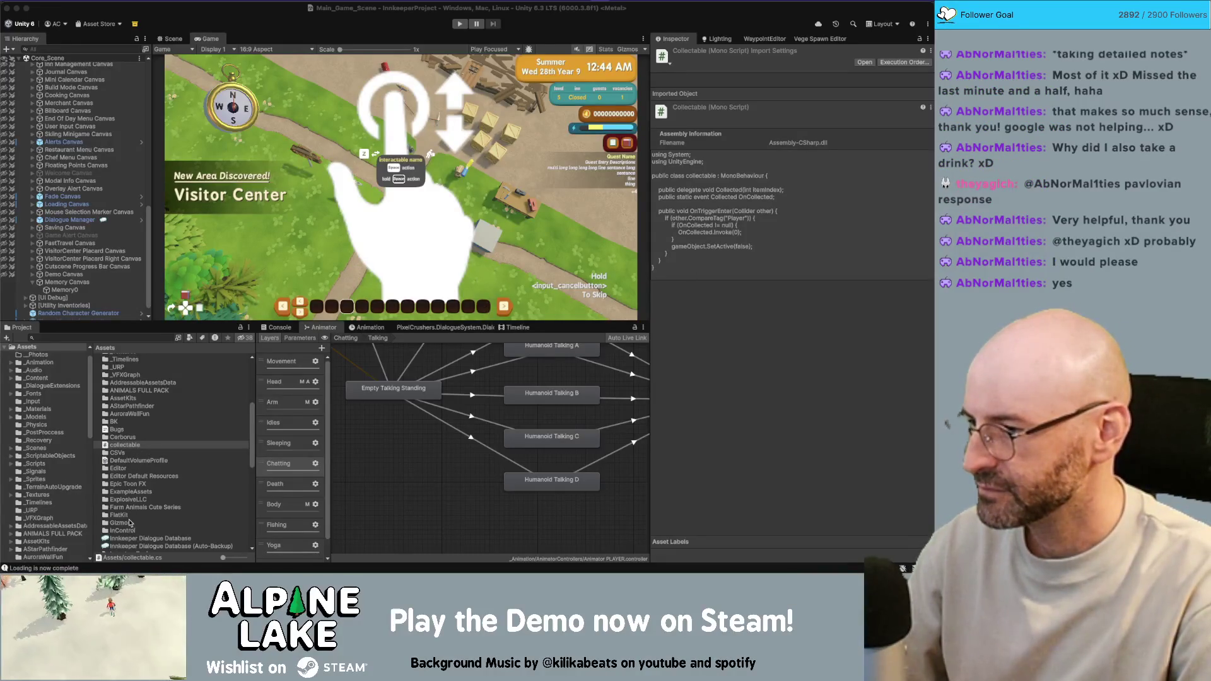
pyautogui.scroll(-3, 129, 523)
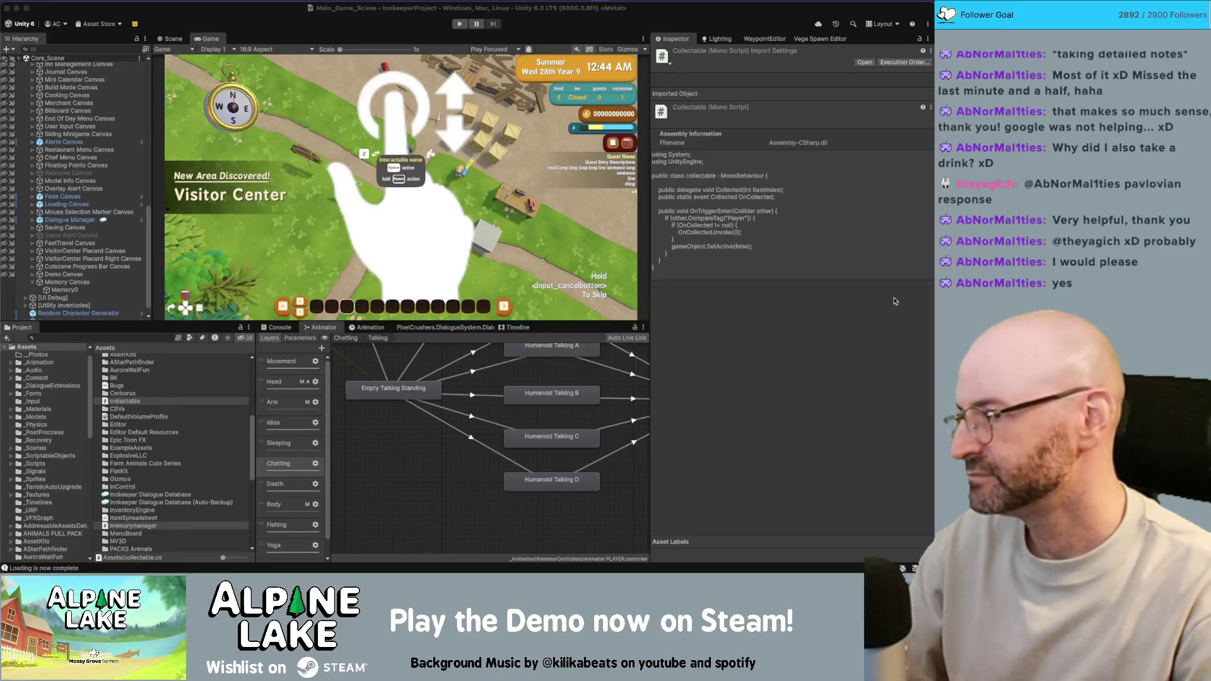
pyautogui.click(272, 26)
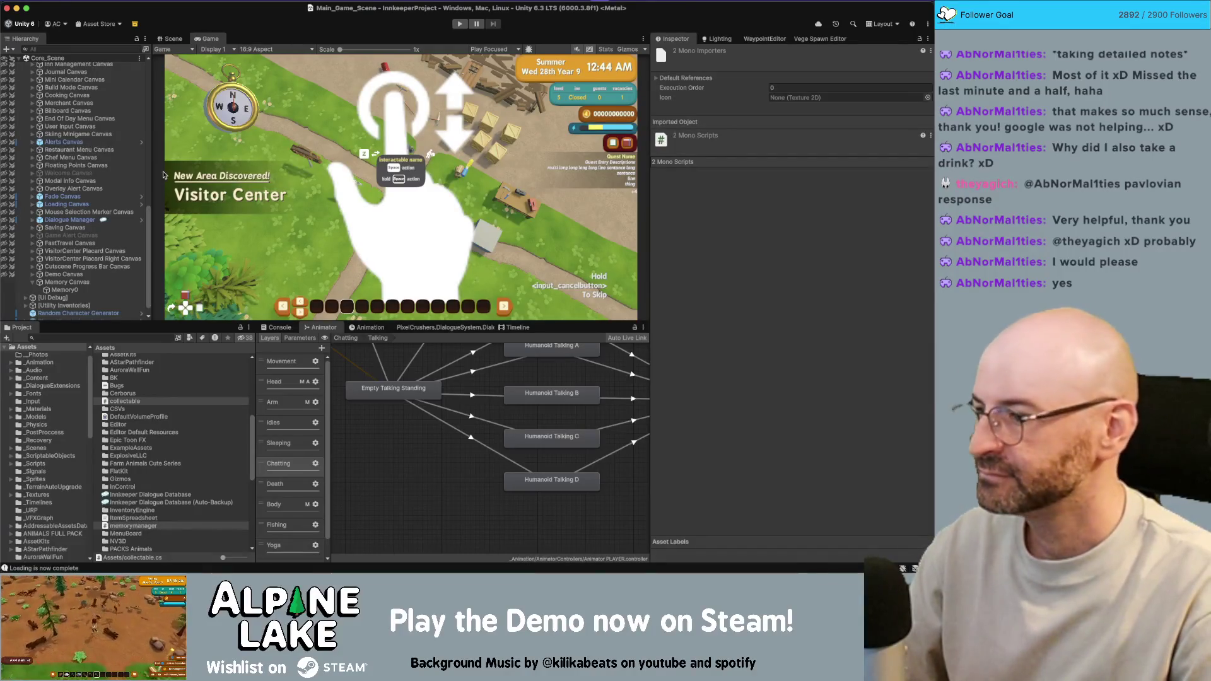
# Delete the Memory Canvas and the collectable cube from the scene.
pyautogui.click(86, 283)
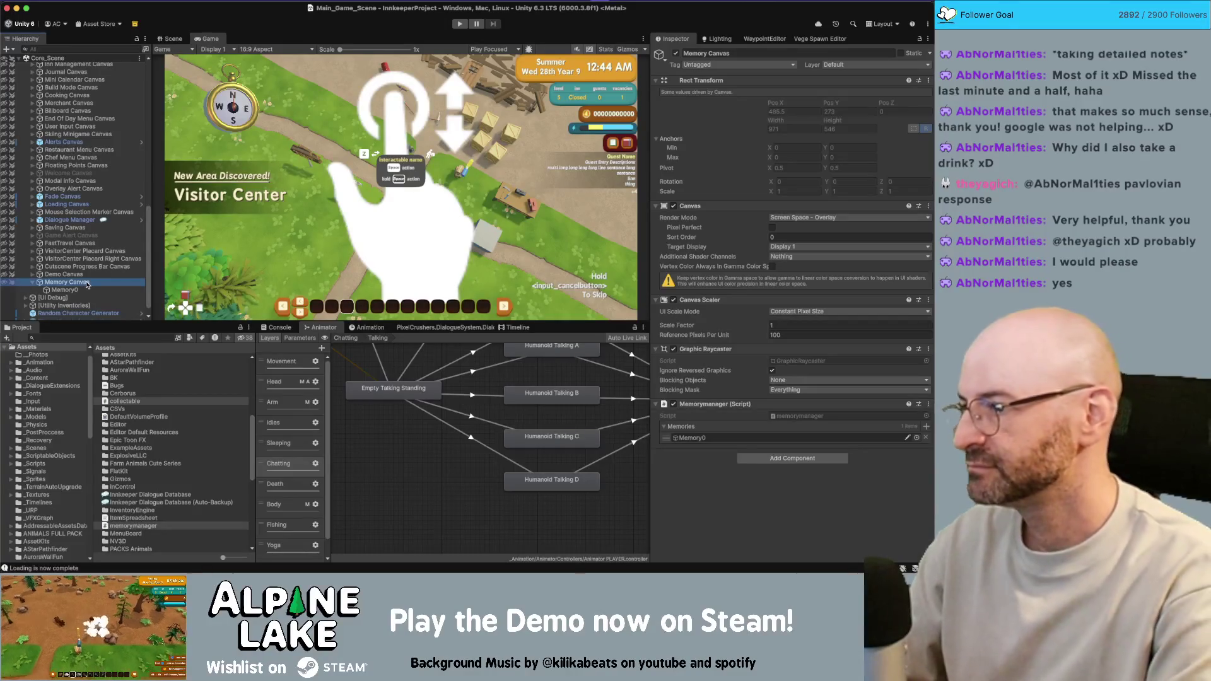
pyautogui.press('Delete')
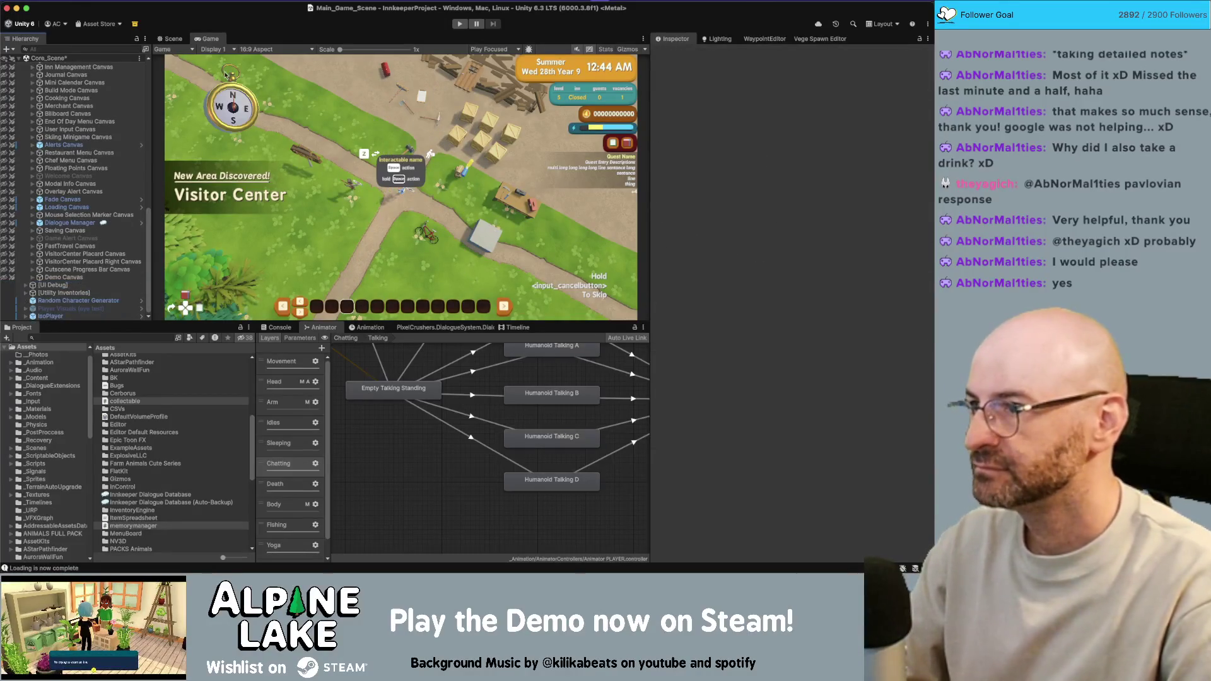
pyautogui.click(173, 39)
pyautogui.click(384, 233)
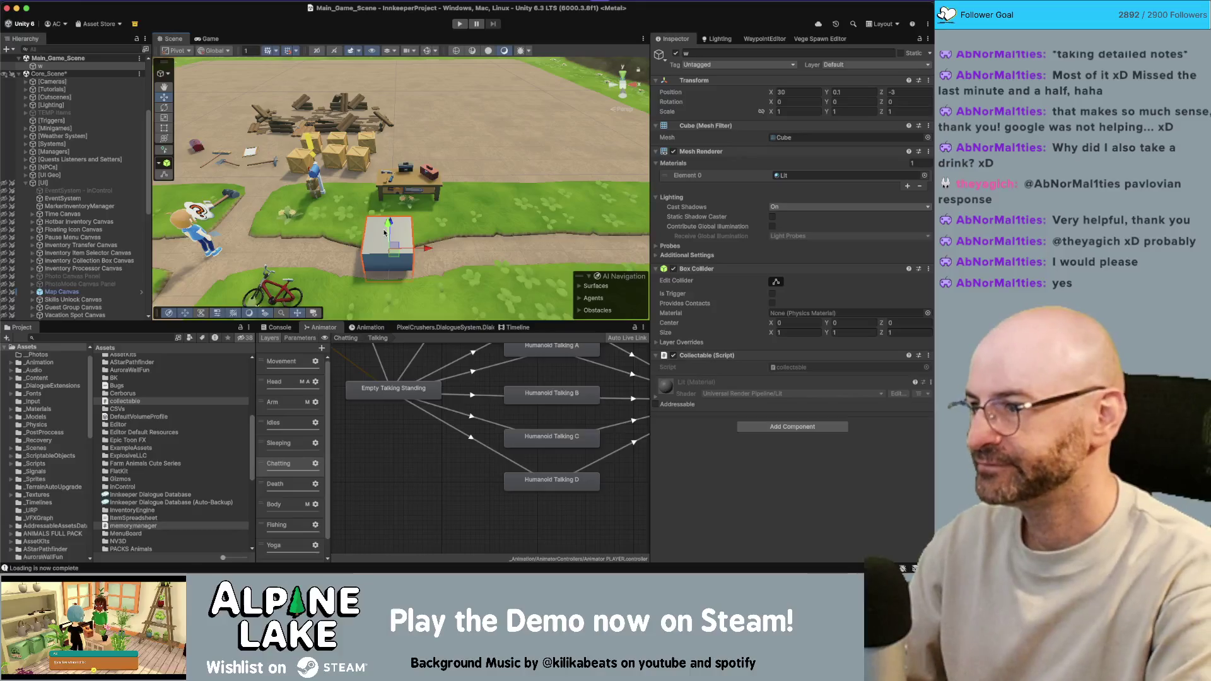
pyautogui.press('Delete')
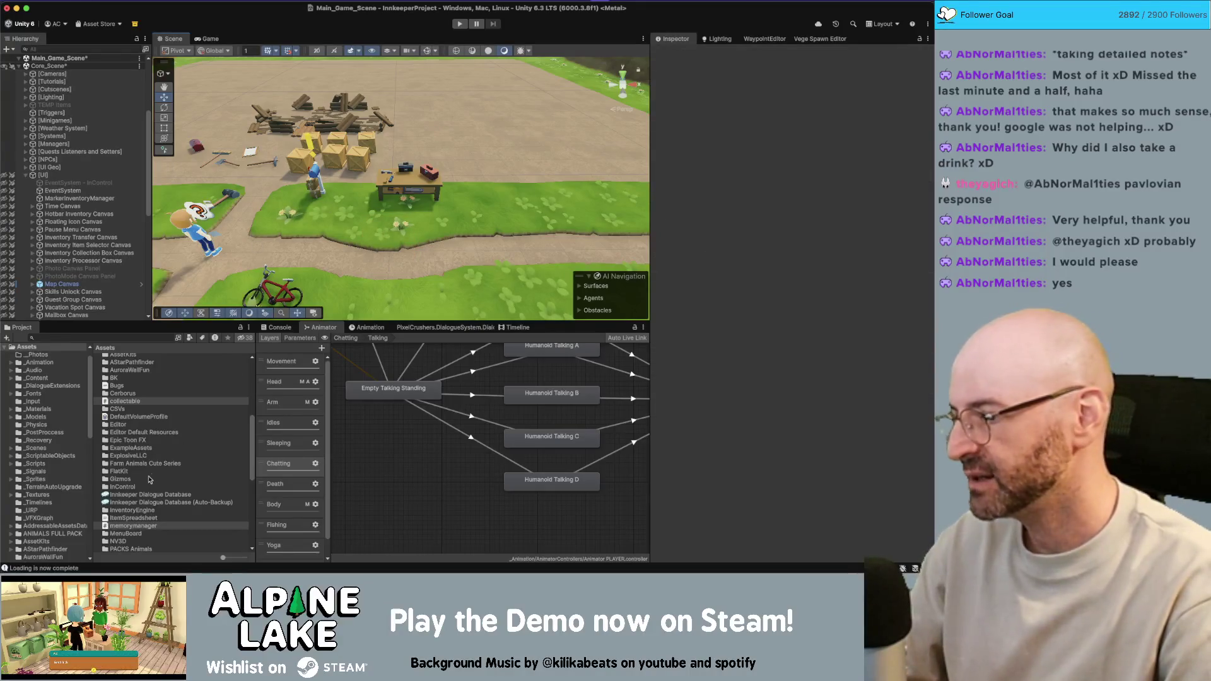
# Delete the collectable and memorymanager scripts from the Assets folder.
pyautogui.click(125, 402)
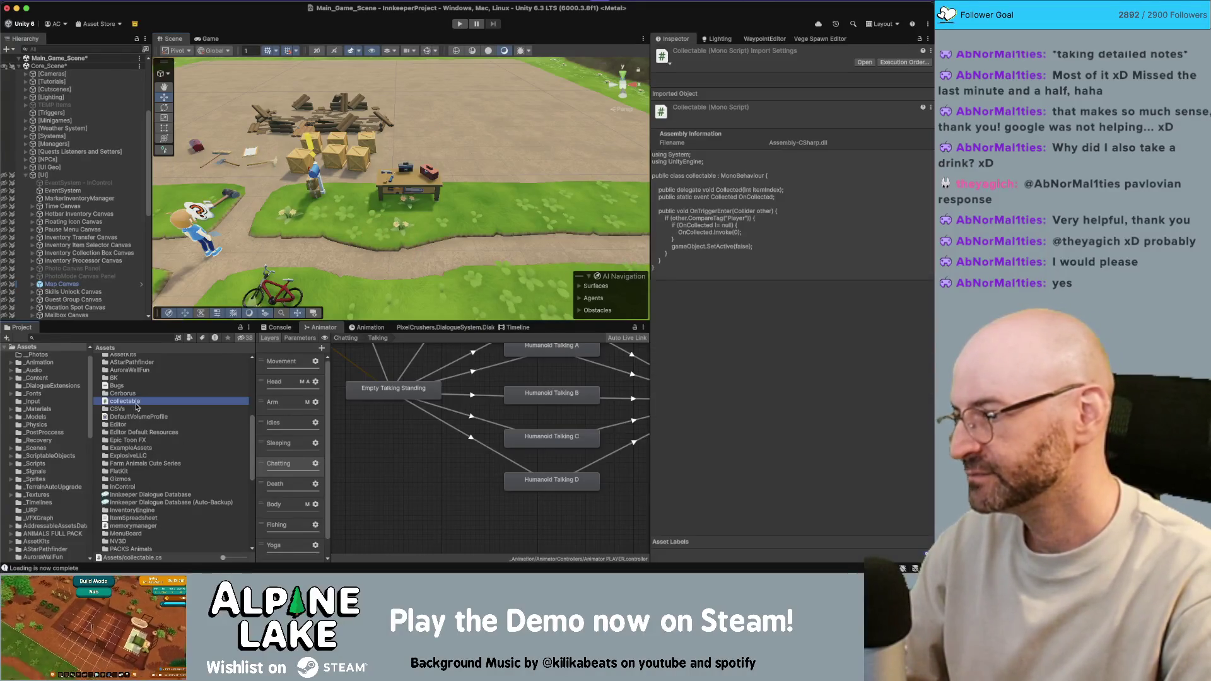
pyautogui.keyDown('super'); pyautogui.click(135, 526); pyautogui.keyUp('super')
pyautogui.press('super+BackSpace')
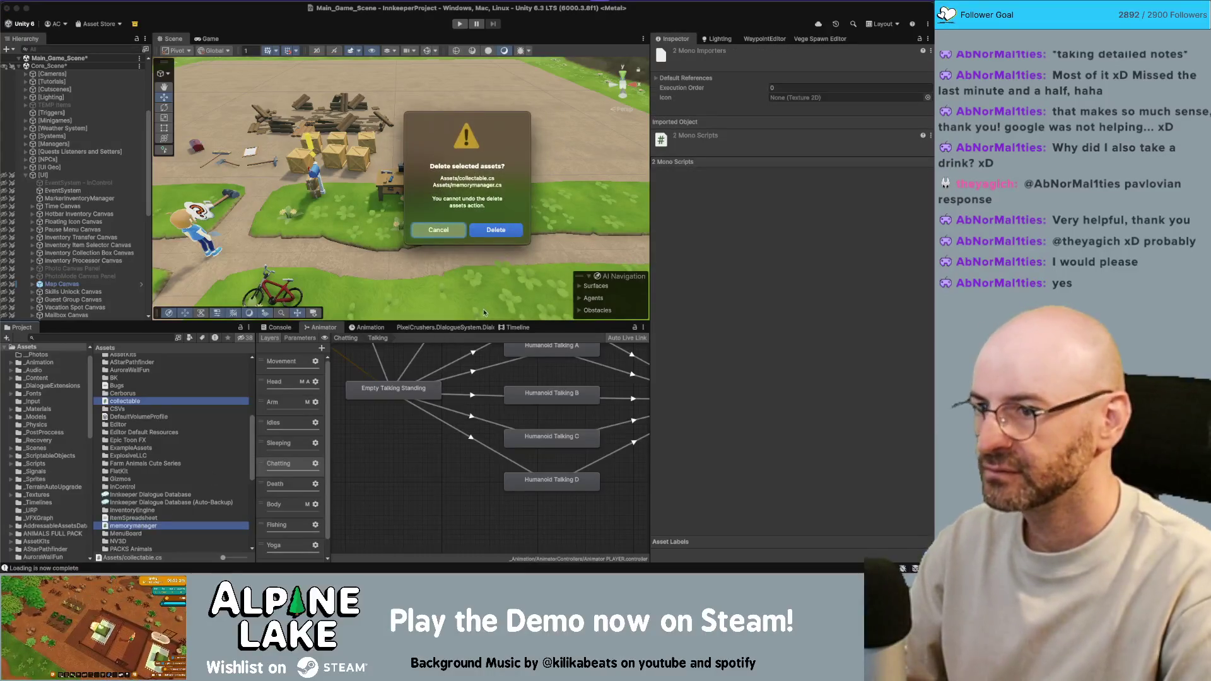
pyautogui.press('Return')
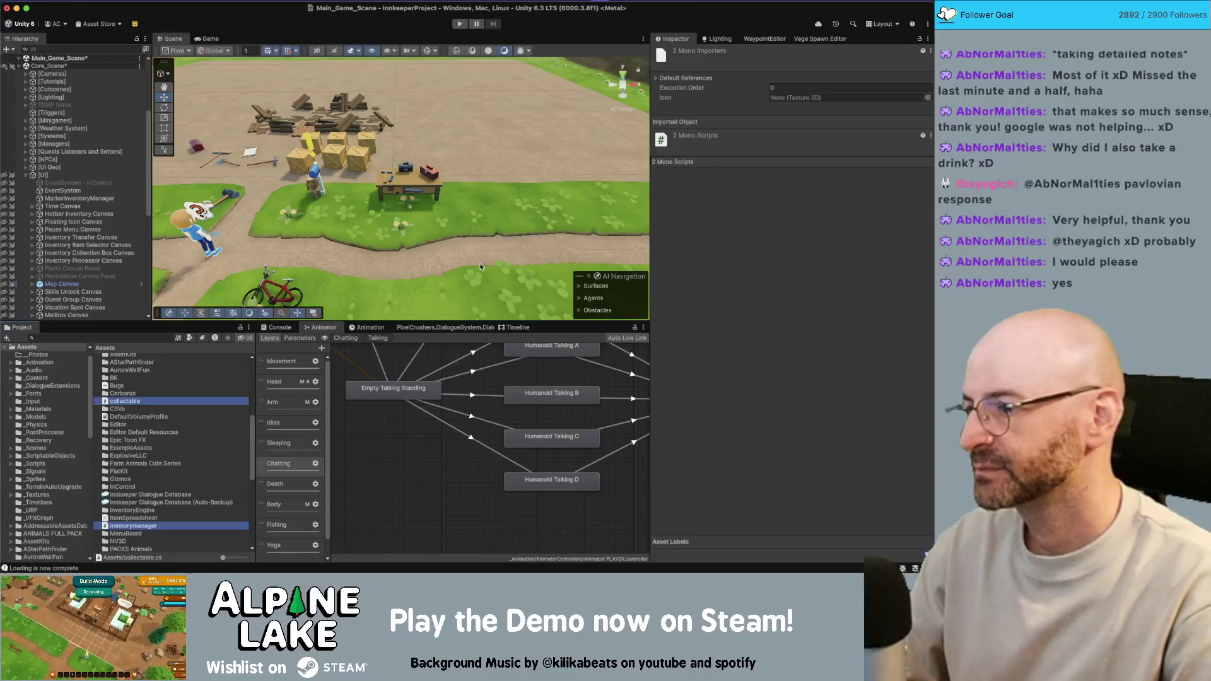